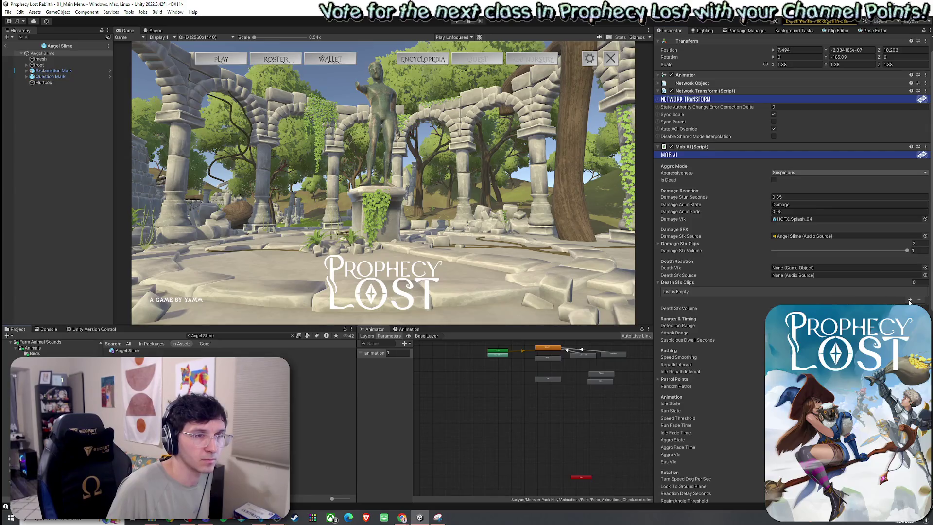
# Add one Death Sfx Clips entry on the Angel Slime and assign the Gore Splat Stab clip.
pyautogui.click(668, 291)
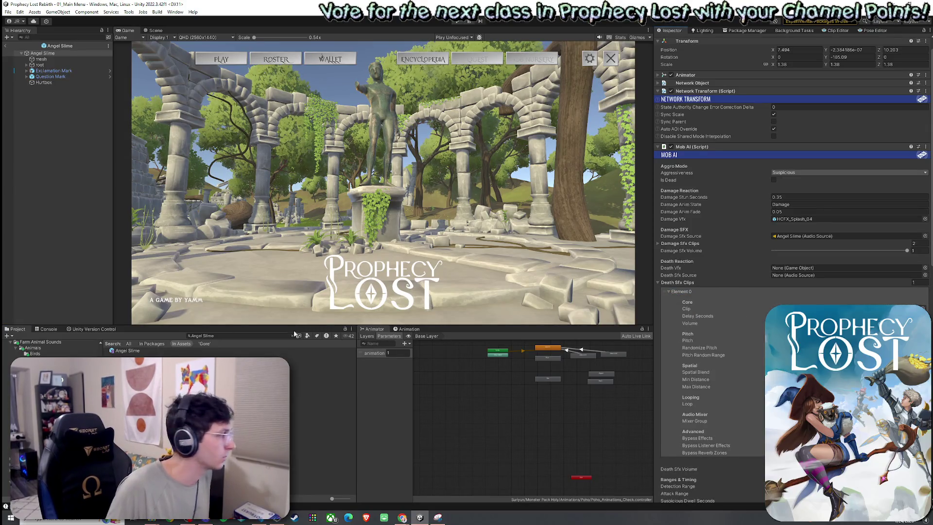
pyautogui.click(923, 309)
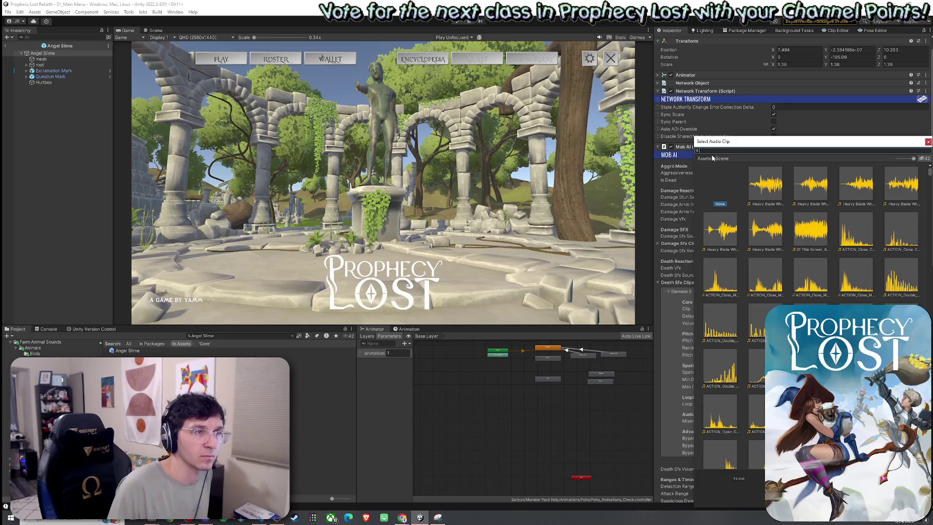
pyautogui.press('BackSpace')
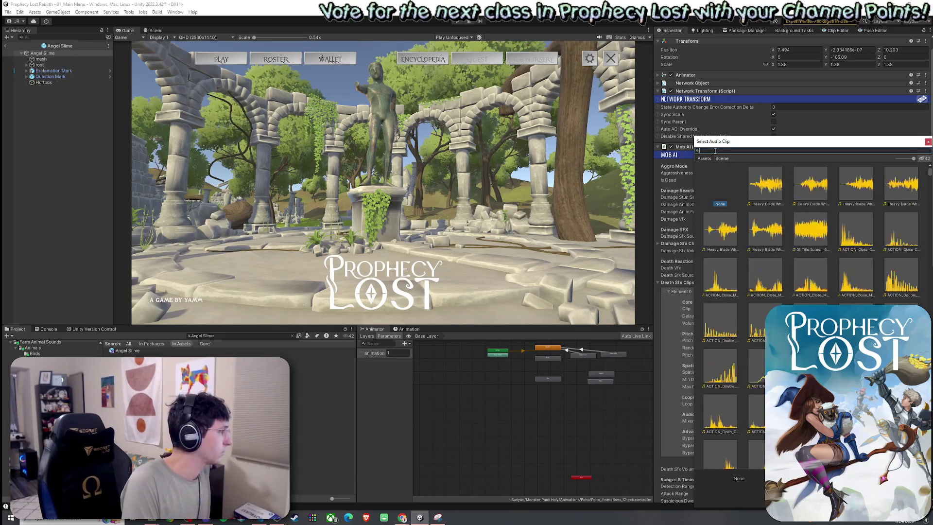
pyautogui.write('Gor')
pyautogui.write('lat Stab')
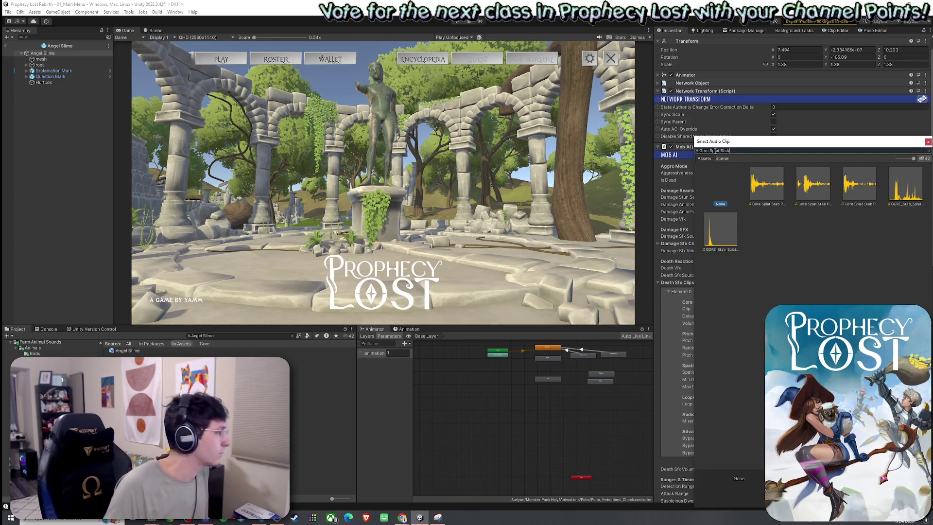
pyautogui.write('01')
pyautogui.click(758, 195)
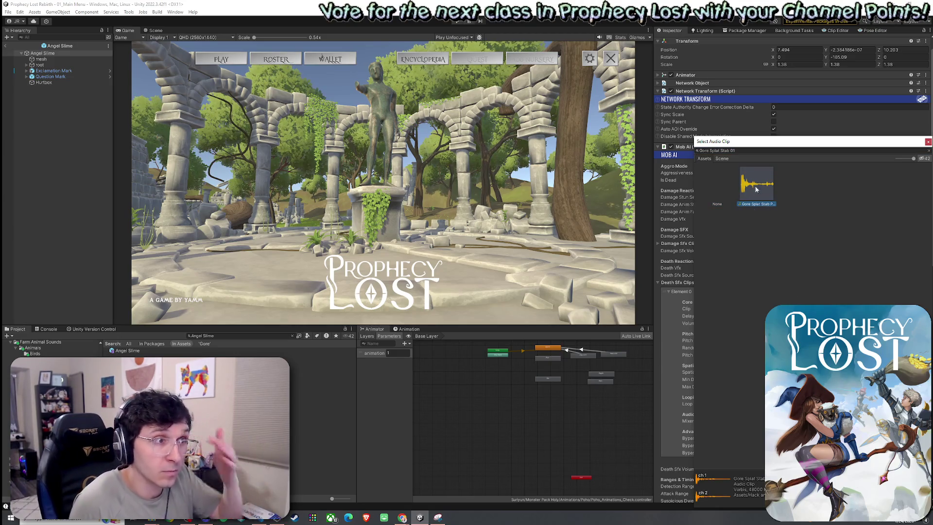
pyautogui.doubleClick(751, 193)
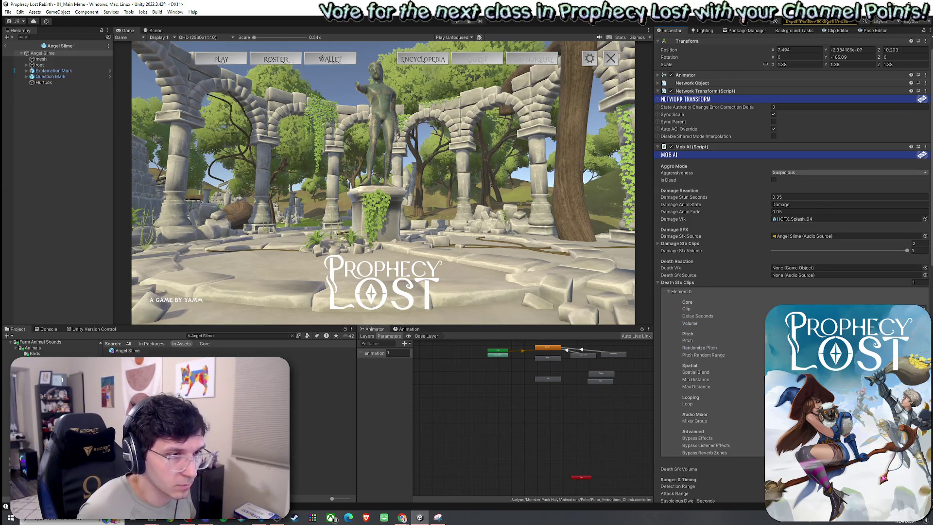
pyautogui.click(680, 291)
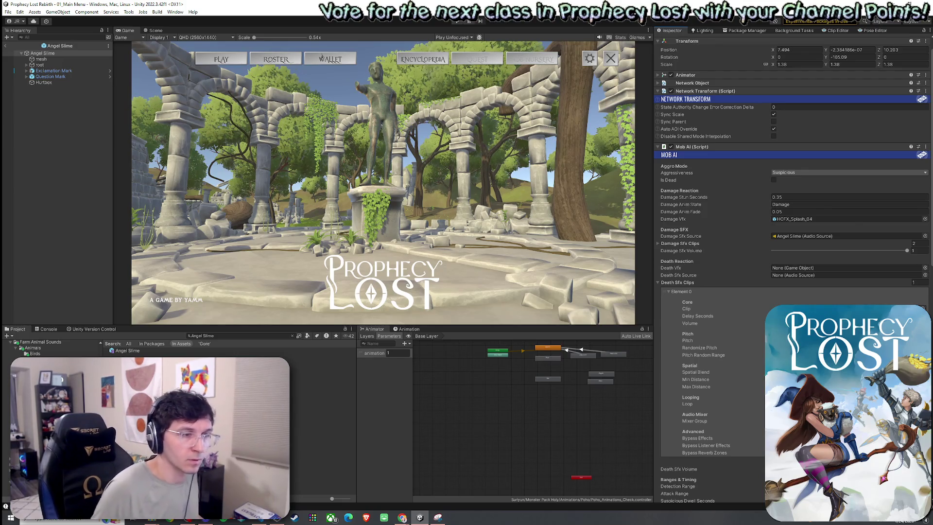
# Collapse Death Sfx Clips and set Death Sfx Source to the Angel Slime's audio source.
pyautogui.scroll(-3, 792, 268)
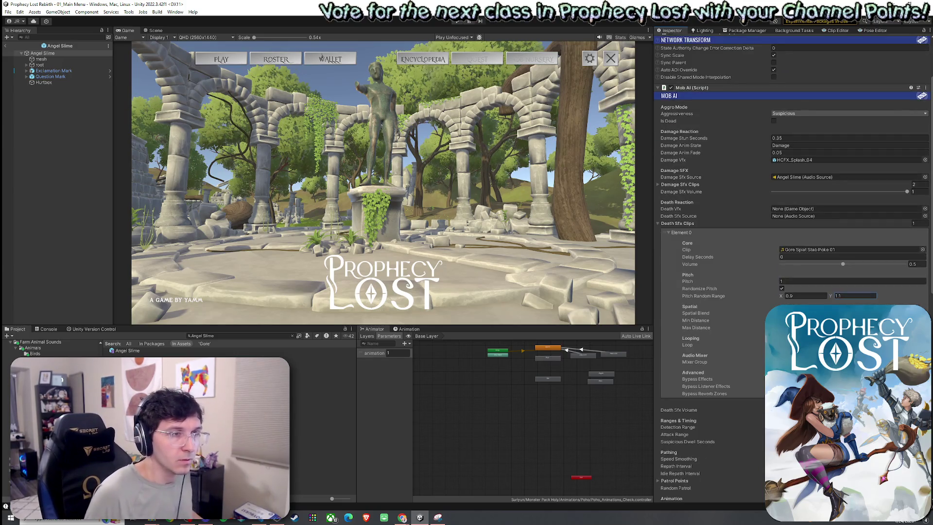
pyautogui.click(680, 223)
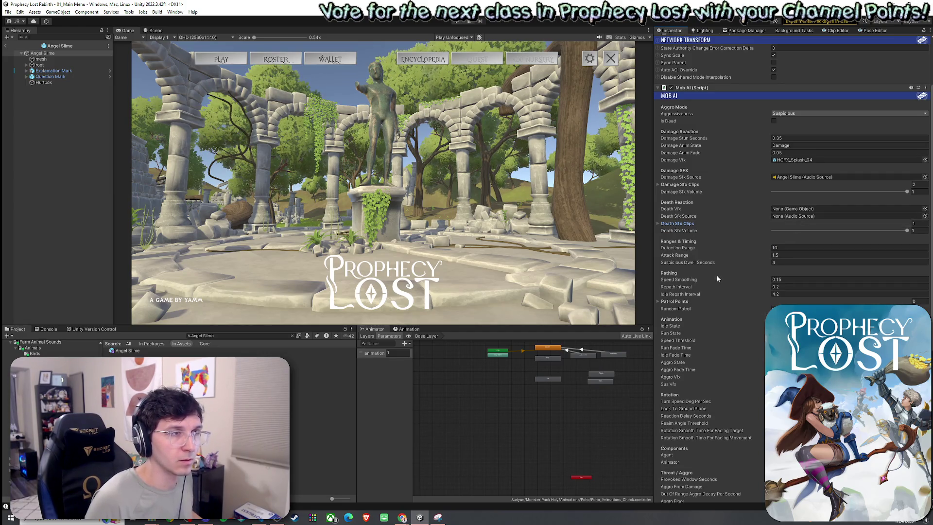
pyautogui.scroll(-10, 708, 303)
pyautogui.scroll(4, 765, 54)
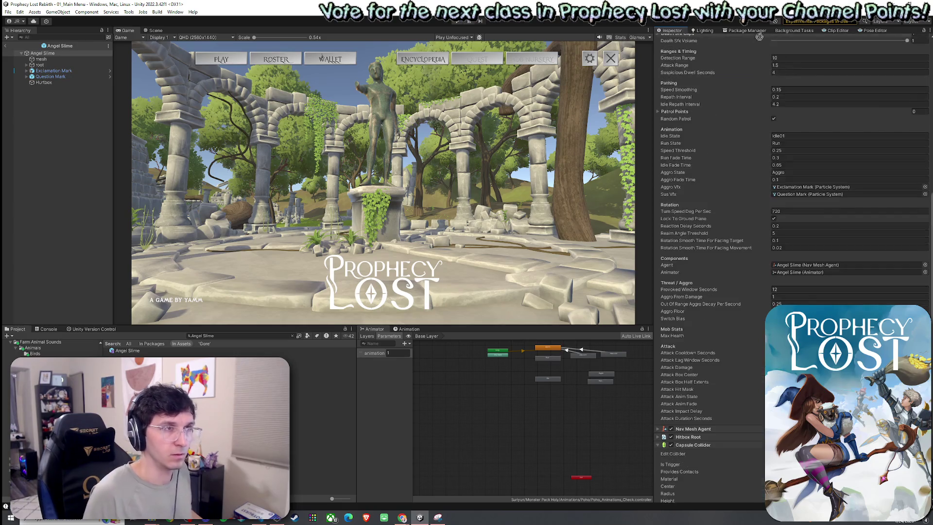
pyautogui.scroll(6, 765, 54)
pyautogui.moveTo(764, 54); pyautogui.dragTo(779, 224)
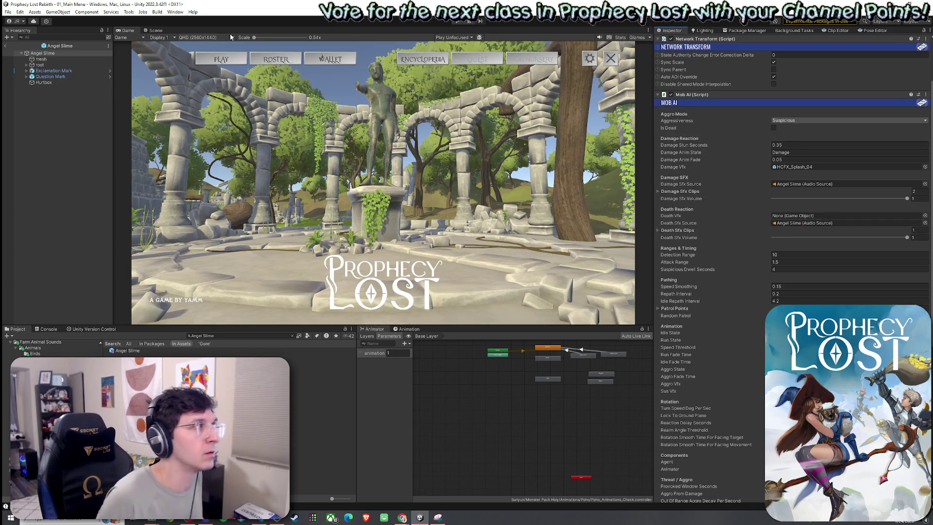
# Save the scene from the File menu.
pyautogui.click(8, 12)
pyautogui.click(19, 46)
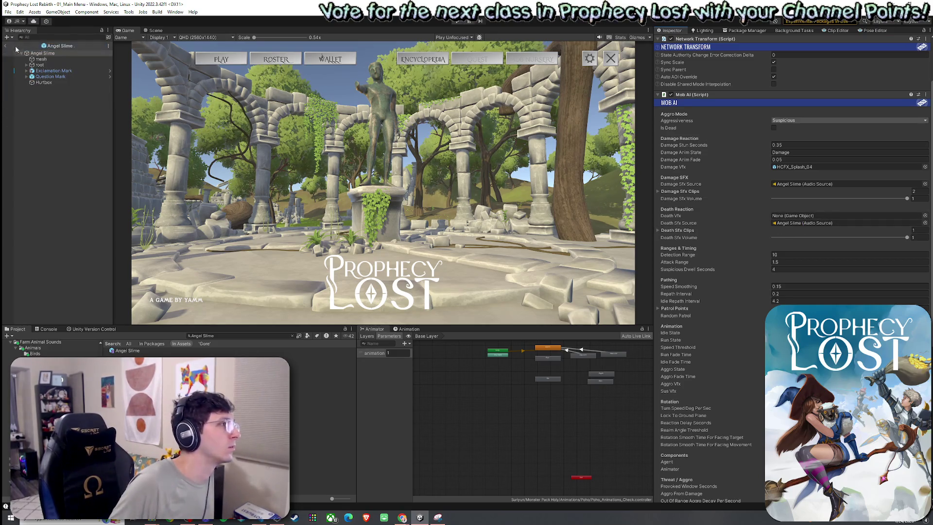
pyautogui.click(8, 12)
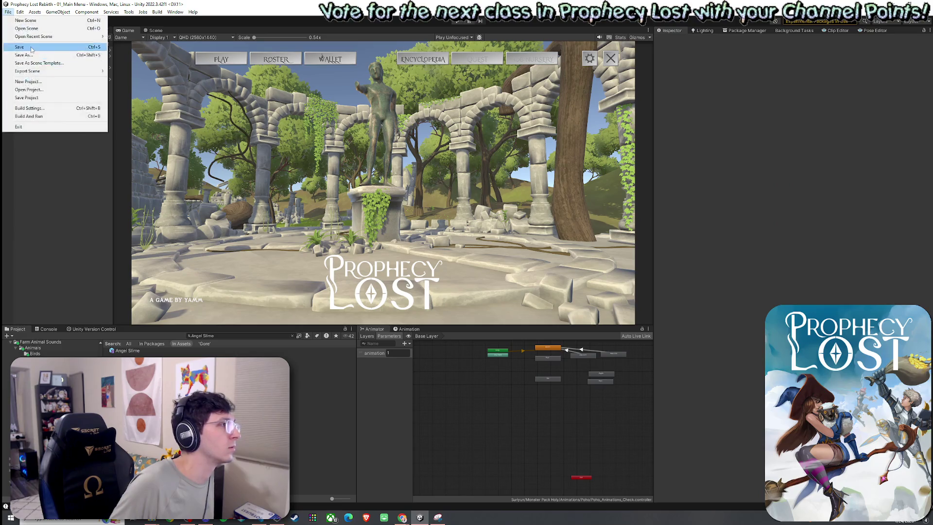
# Save, clear the Project search, and open 02_Test Scene from Assets > Scenes.
pyautogui.click(20, 63)
pyautogui.click(158, 30)
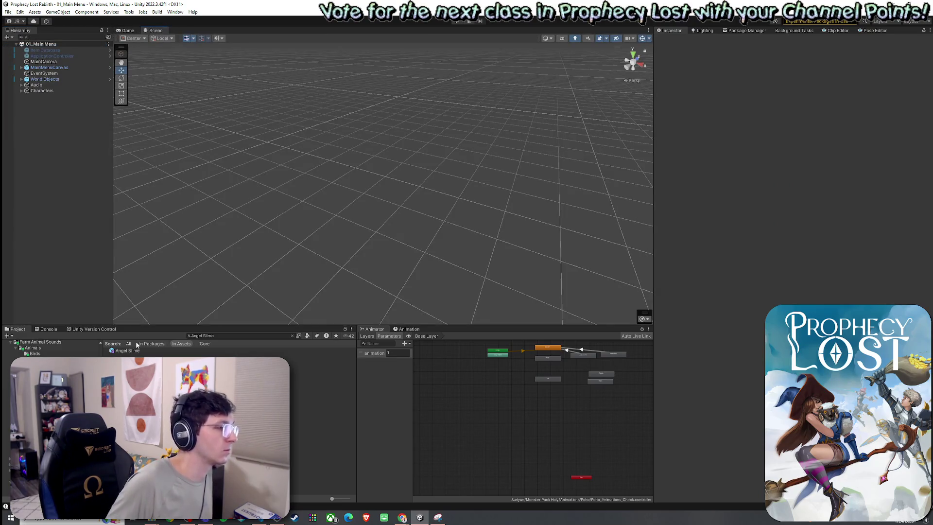
pyautogui.click(221, 336)
pyautogui.press('BackSpace')
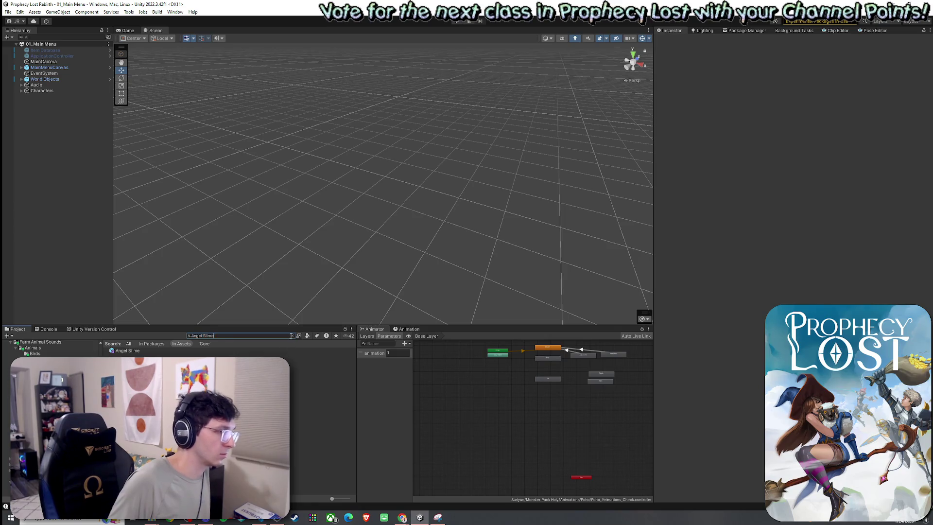
pyautogui.click(111, 343)
pyautogui.scroll(-10, 228, 418)
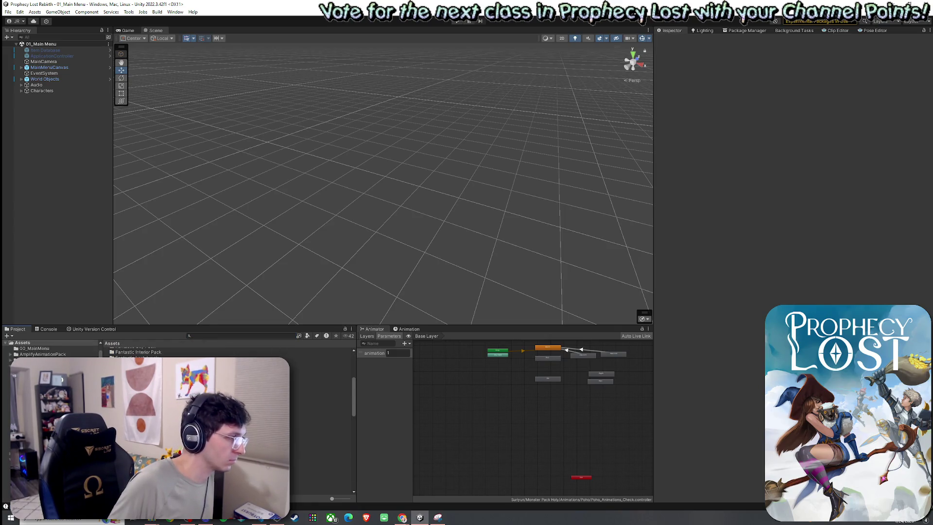
pyautogui.scroll(3, 228, 418)
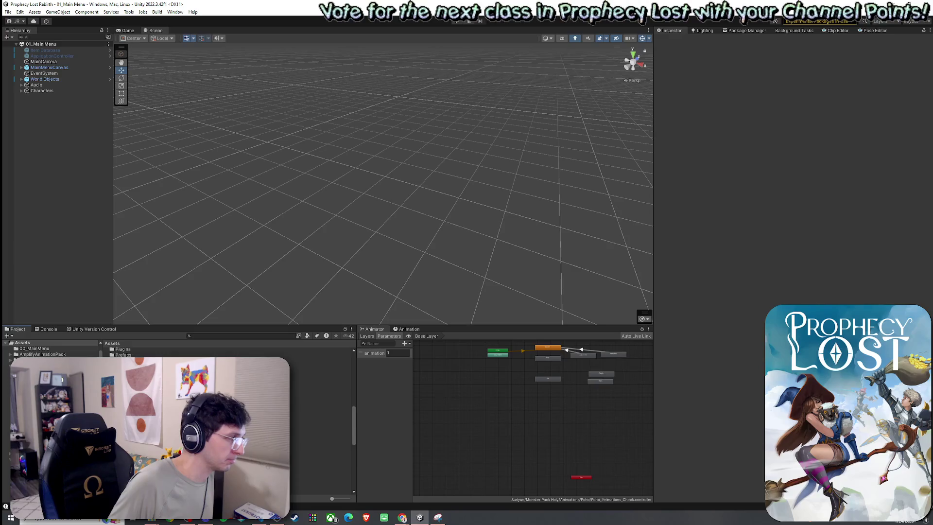
pyautogui.doubleClick(130, 353)
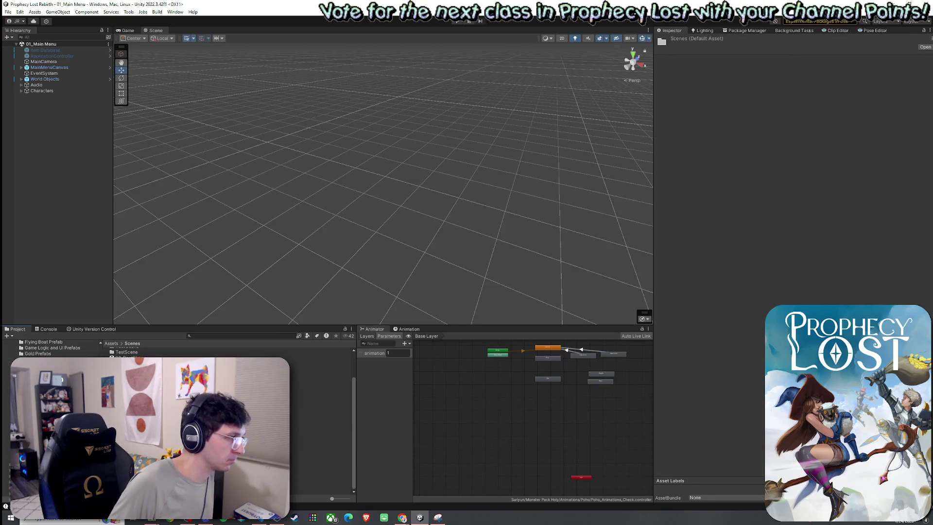
pyautogui.click(321, 369)
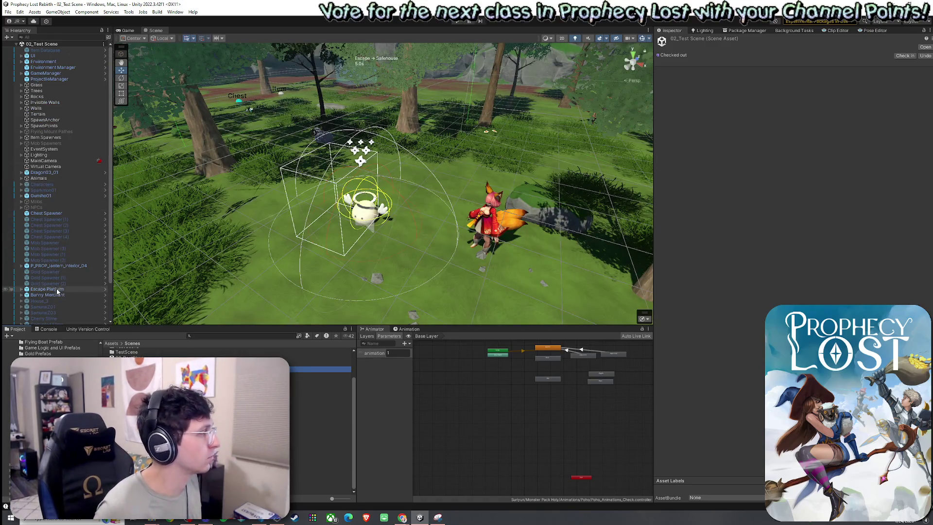
# Select the Angel Slime in 02_Test Scene and check its Death Sfx Clips list.
pyautogui.scroll(-3, 57, 288)
pyautogui.click(43, 321)
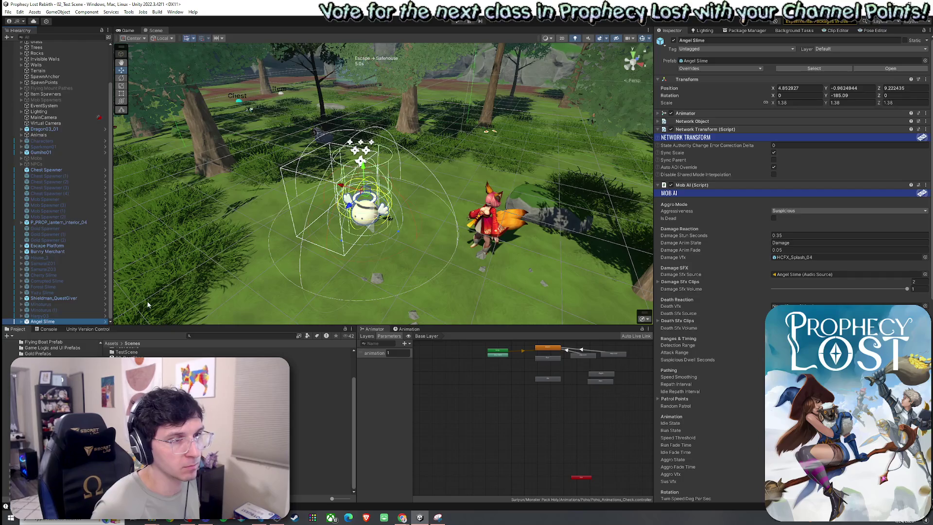
pyautogui.click(676, 321)
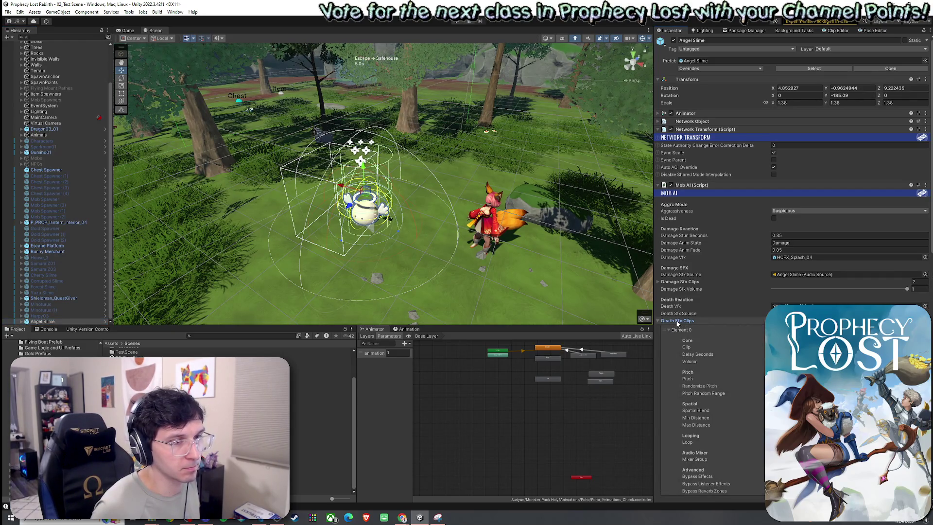
pyautogui.click(678, 322)
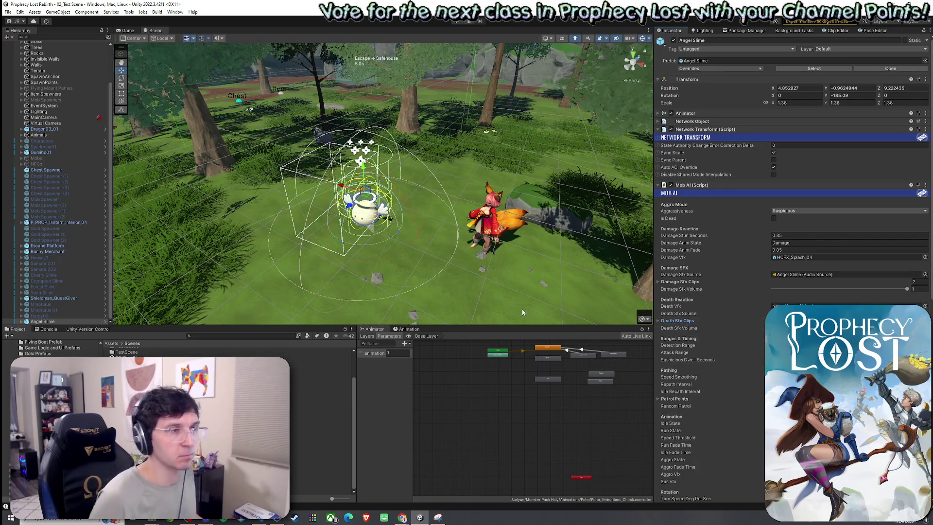
# Save 02_Test Scene and enter Play mode with Ctrl+P.
pyautogui.scroll(-5, 658, 315)
pyautogui.click(8, 12)
pyautogui.click(19, 47)
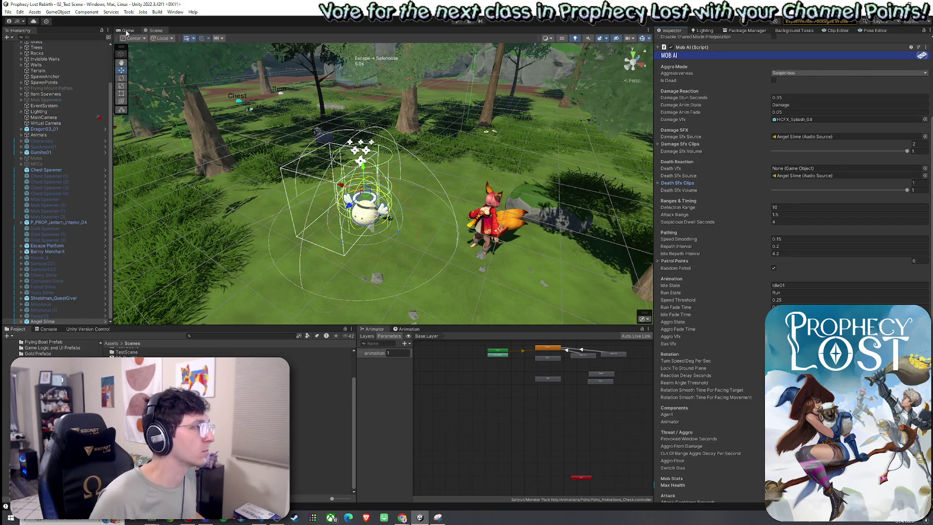
pyautogui.hotkey('ctrl', 'p')
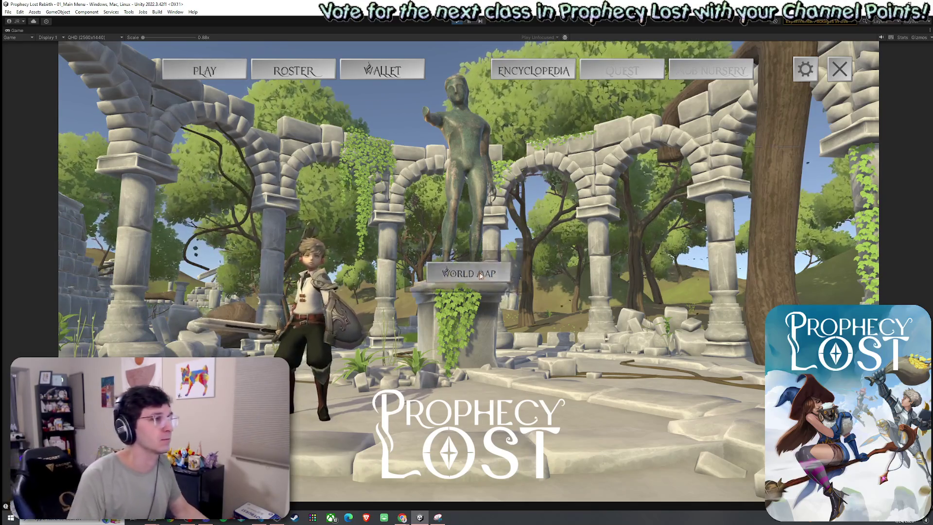
# Travel from the world map to the test level and run through the forest to pick up the shield.
pyautogui.click(480, 275)
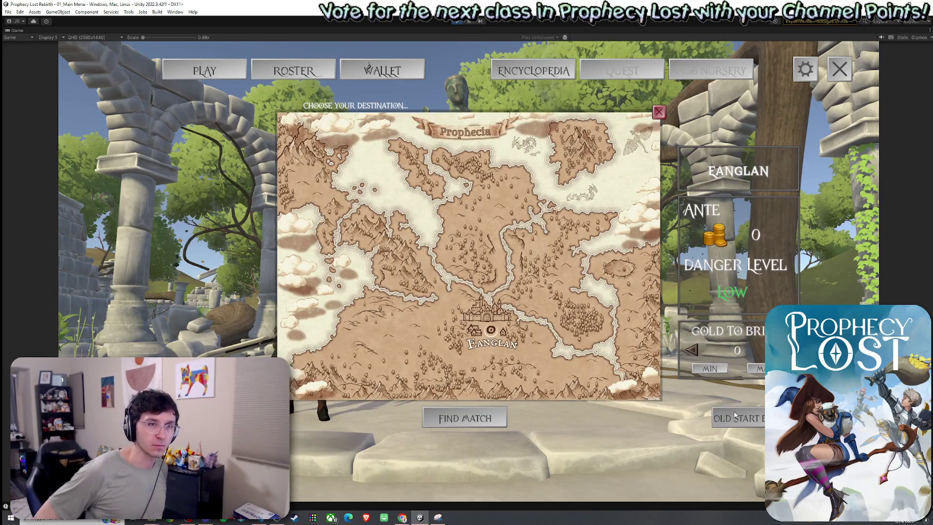
pyautogui.click(736, 415)
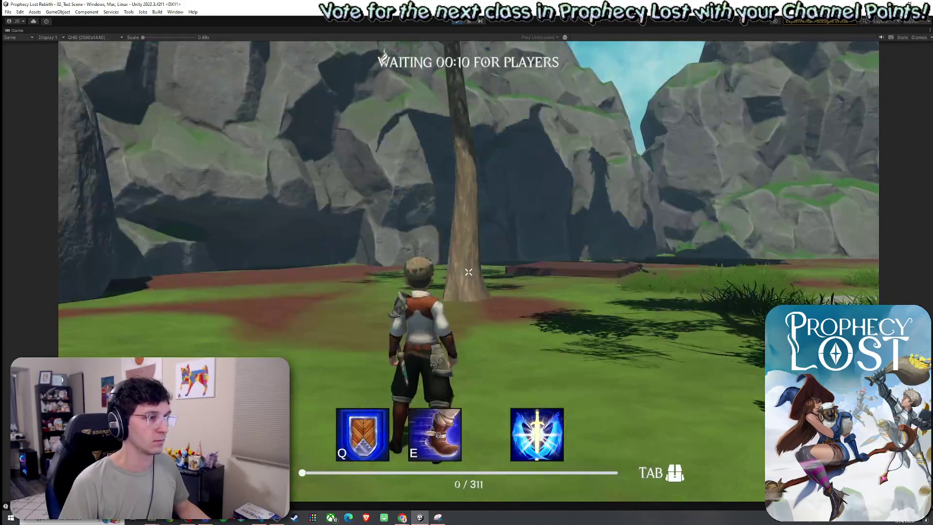
pyautogui.press('w')
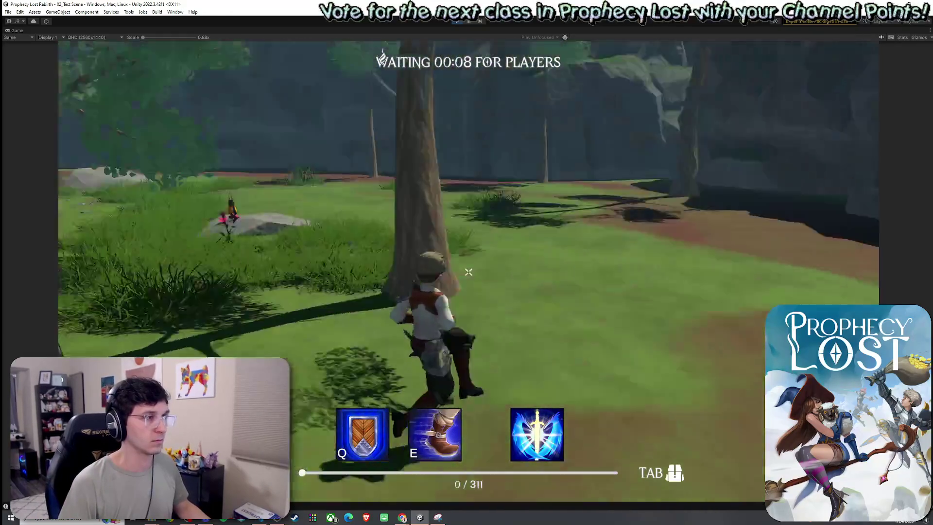
pyautogui.press('w')
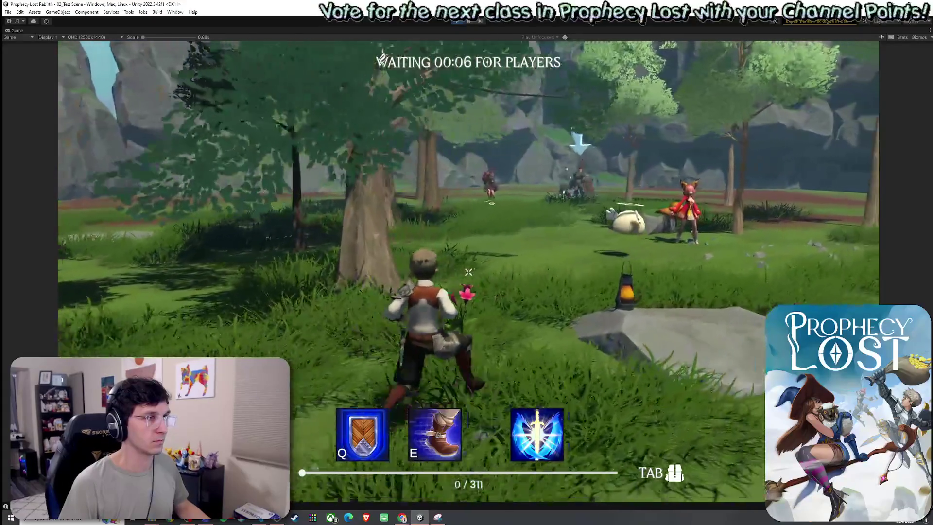
pyautogui.press('w')
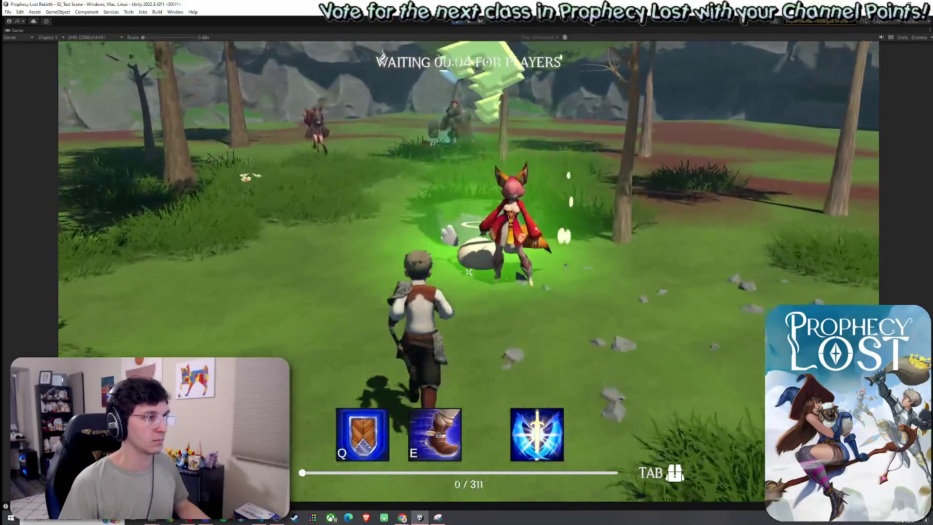
pyautogui.press('w')
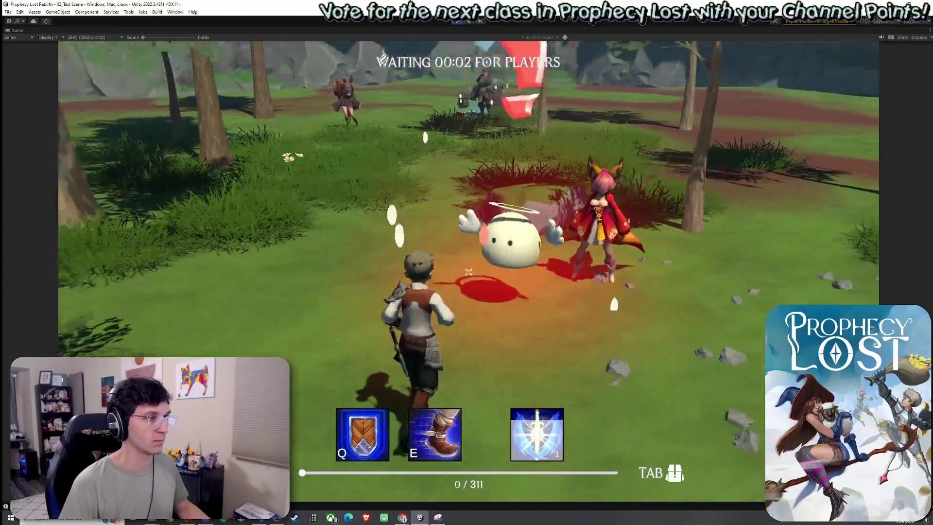
pyautogui.press('w')
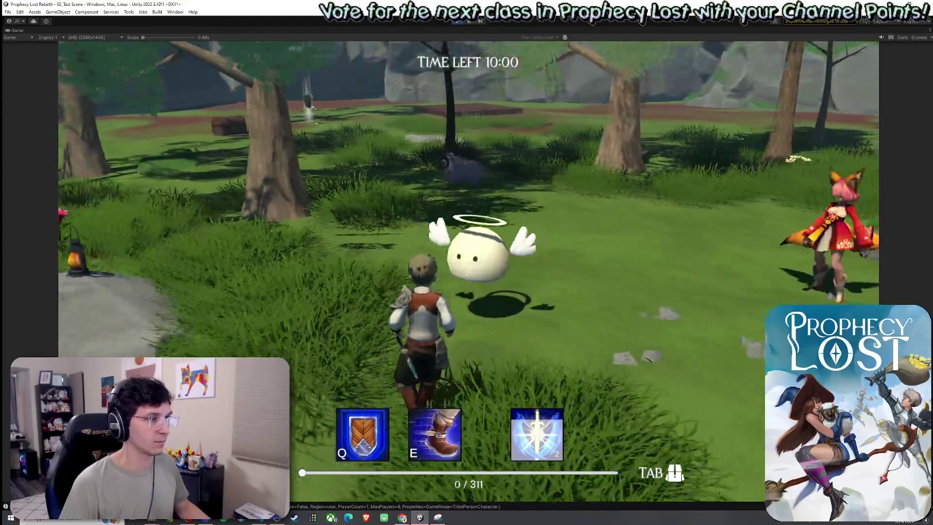
pyautogui.press('w')
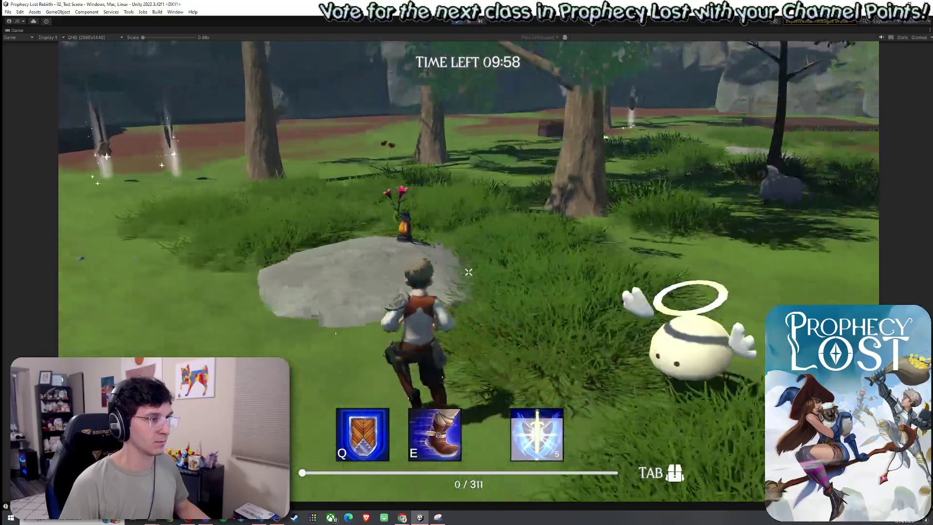
pyautogui.press('w')
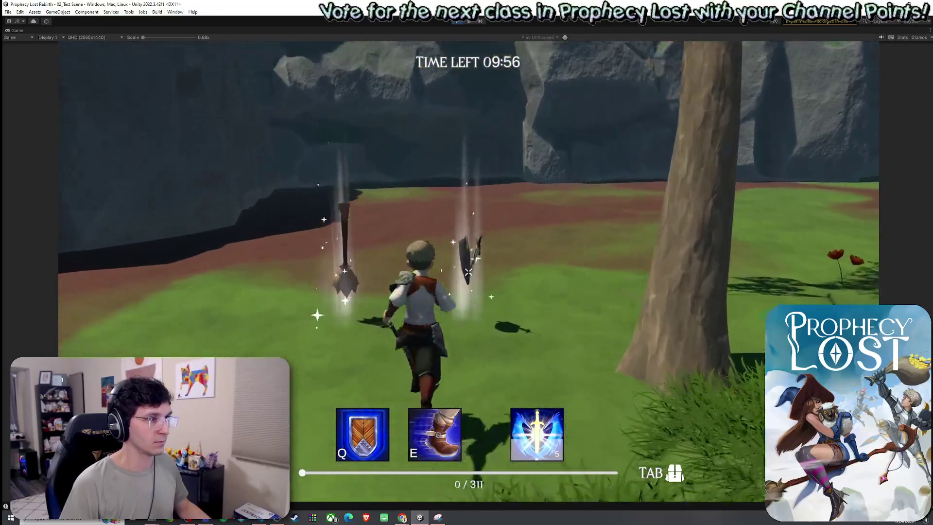
pyautogui.press('w')
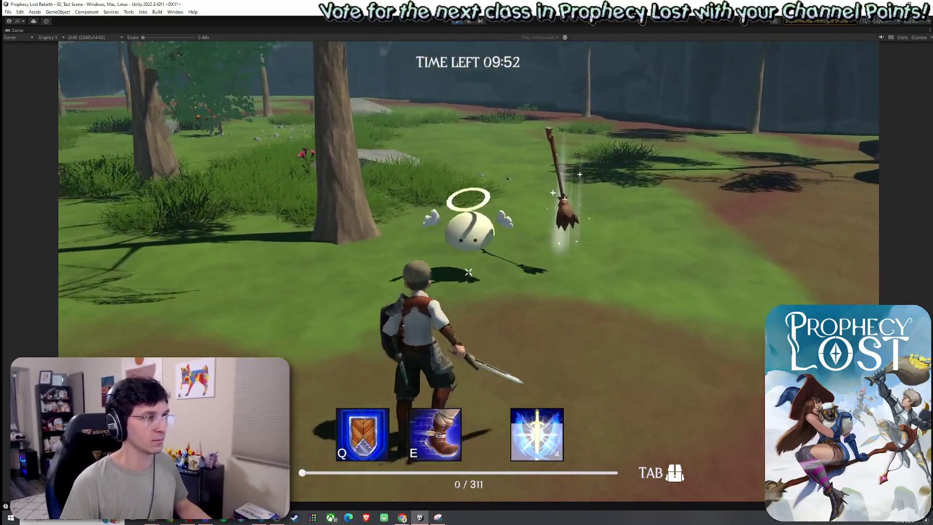
# Swing the sword three times at the creature, then quit the match to the main menu.
pyautogui.click(468, 271)
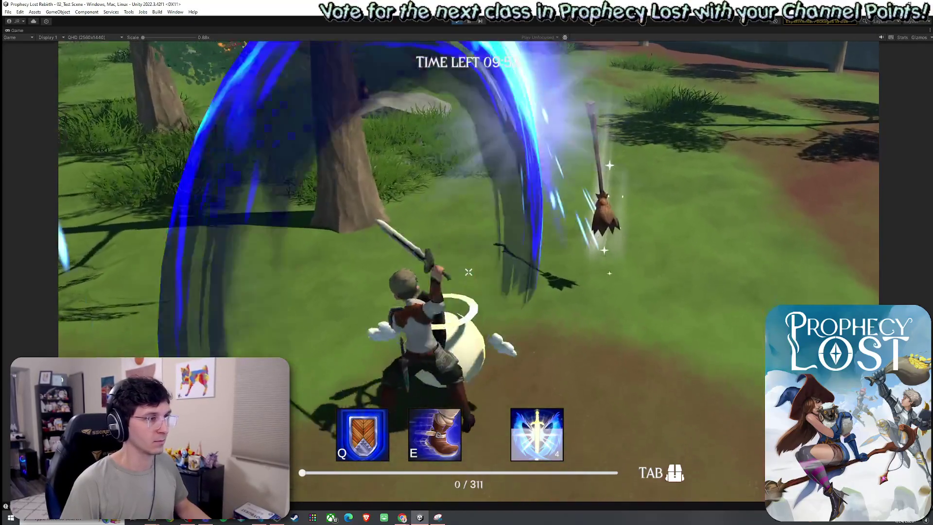
pyautogui.click(467, 271)
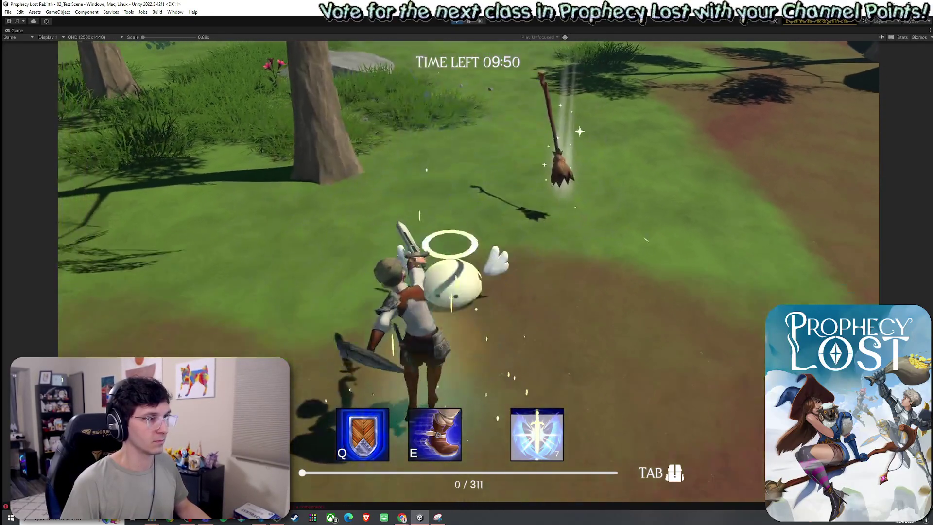
pyautogui.click(468, 271)
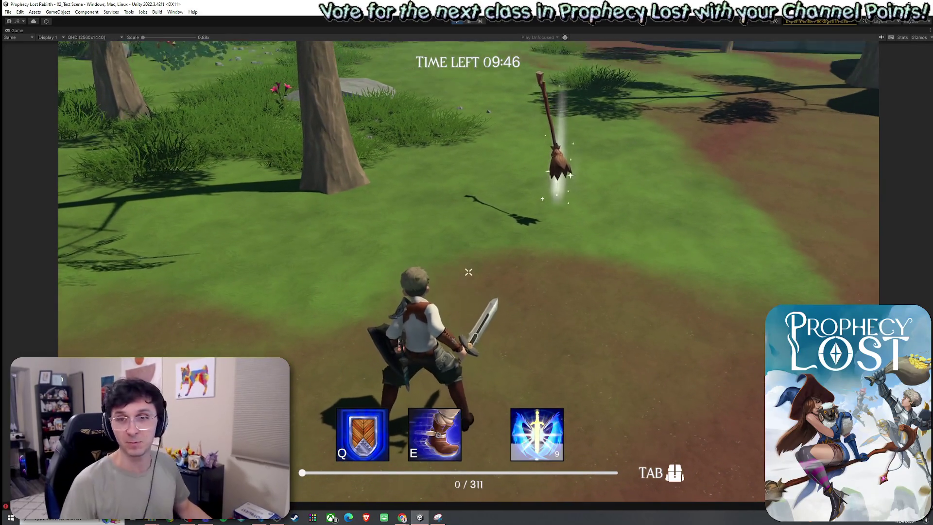
pyautogui.press('w')
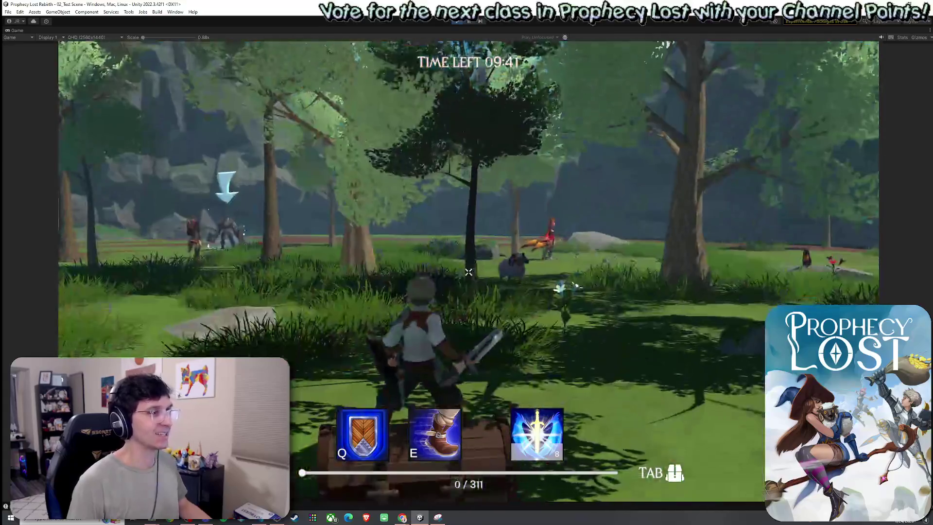
pyautogui.press('Escape')
pyautogui.click(97, 311)
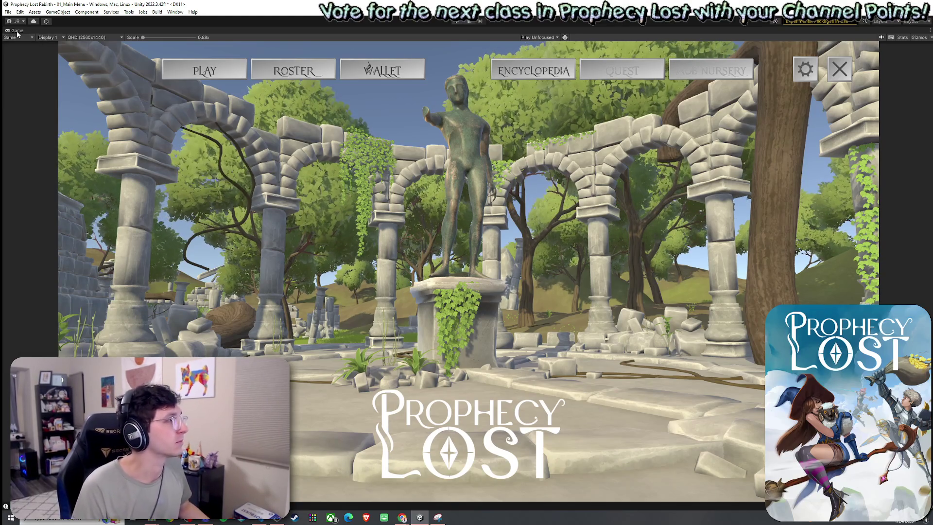
# Un-maximize the Game view with Shift+Space to restore the editor panels.
pyautogui.hotkey('shift', 'space')
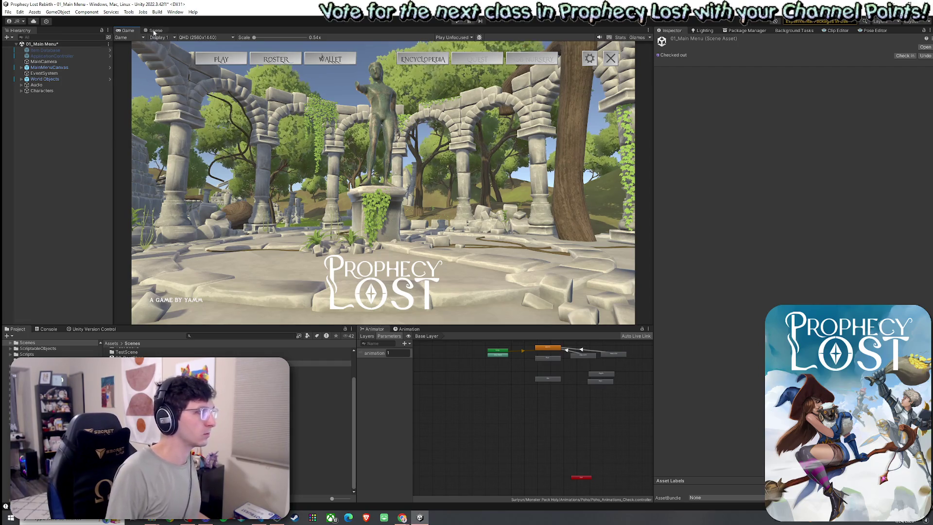
# Open 05_Forest_Procedural, saving the main menu changes, and orbit the Scene view around the level.
pyautogui.doubleClick(320, 386)
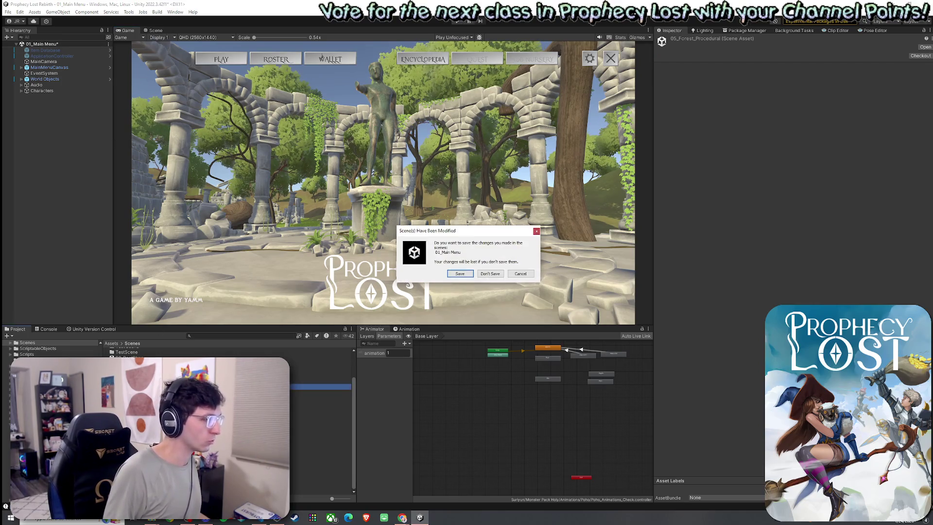
pyautogui.click(462, 274)
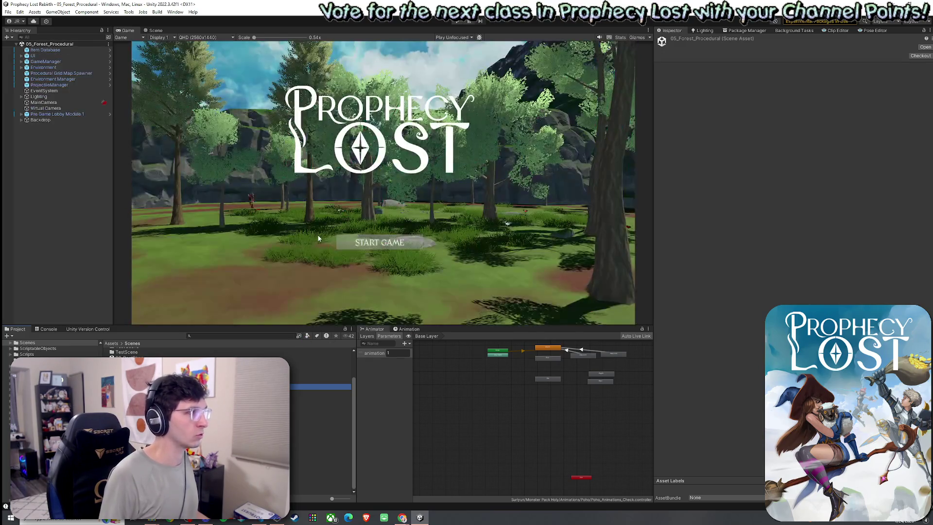
pyautogui.hotkey('ctrl', '1')
pyautogui.moveTo(335, 152)
pyautogui.mouseDown()
pyautogui.moveTo(352, 211)
pyautogui.moveTo(488, 200)
pyautogui.moveTo(410, 209)
pyautogui.moveTo(537, 208)
pyautogui.moveTo(381, 210)
pyautogui.mouseUp()
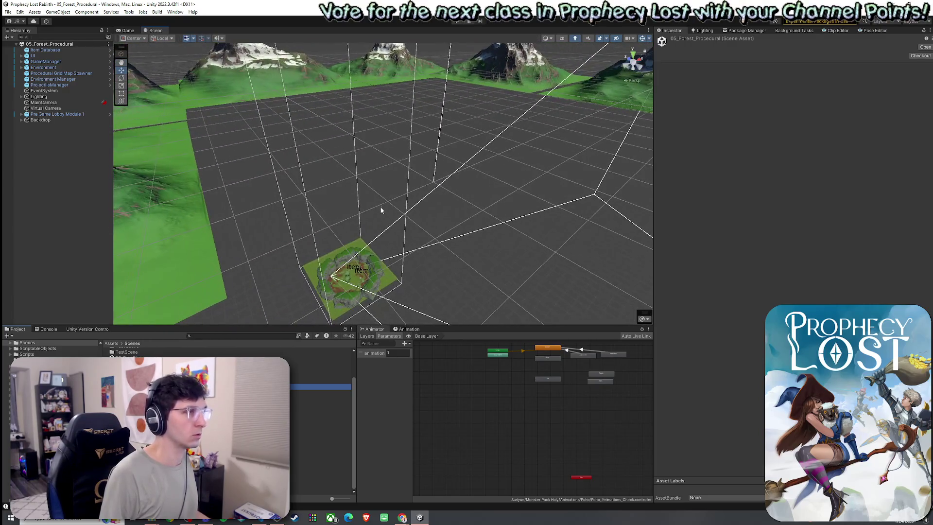
pyautogui.click(8, 11)
# Select the Procedural Grid Map Spawner and open its script for editing.
pyautogui.press('Escape')
pyautogui.click(61, 73)
pyautogui.rightClick(722, 121)
pyautogui.click(743, 214)
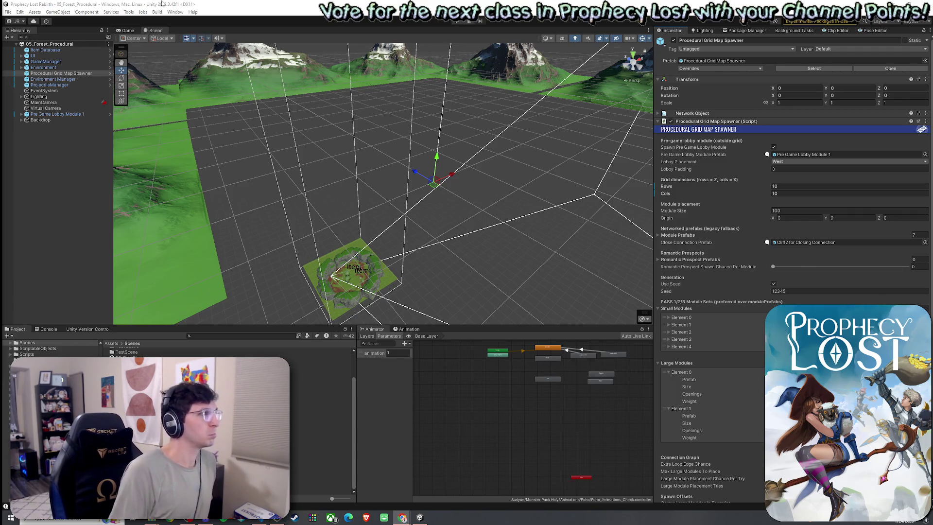
pyautogui.click(8, 12)
# Toggle Tools > Always Play From Scene 0.
pyautogui.click(70, 40)
pyautogui.click(129, 12)
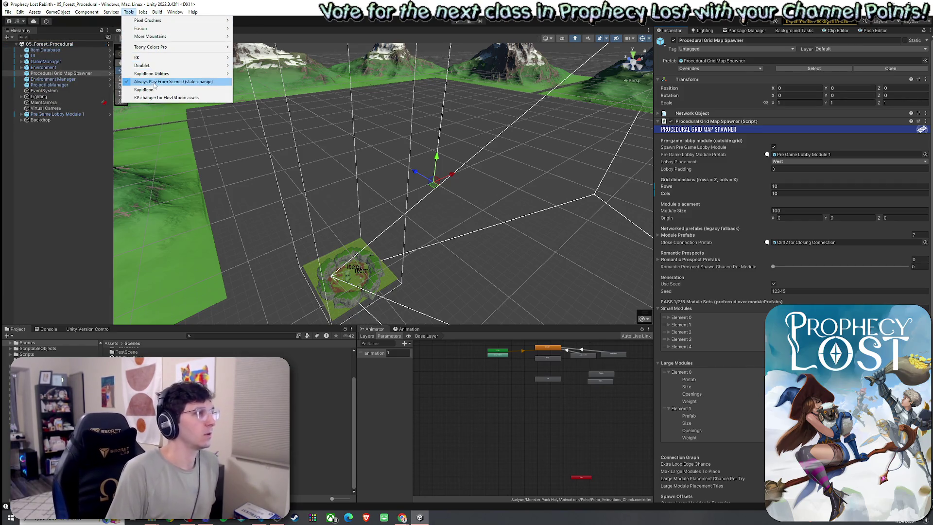
pyautogui.click(153, 82)
# Save the 05_Forest_Procedural scene and start Play mode.
pyautogui.click(8, 12)
pyautogui.click(50, 44)
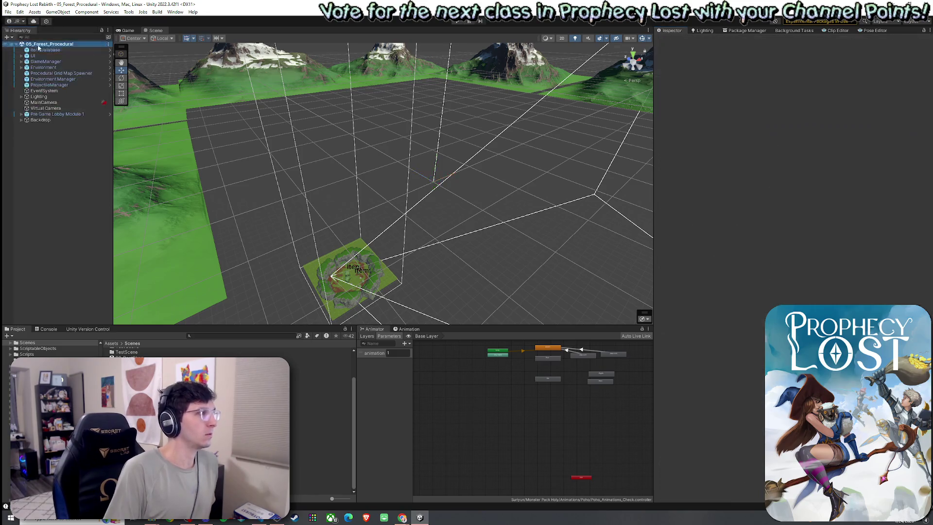
pyautogui.click(8, 11)
pyautogui.click(19, 48)
pyautogui.click(457, 22)
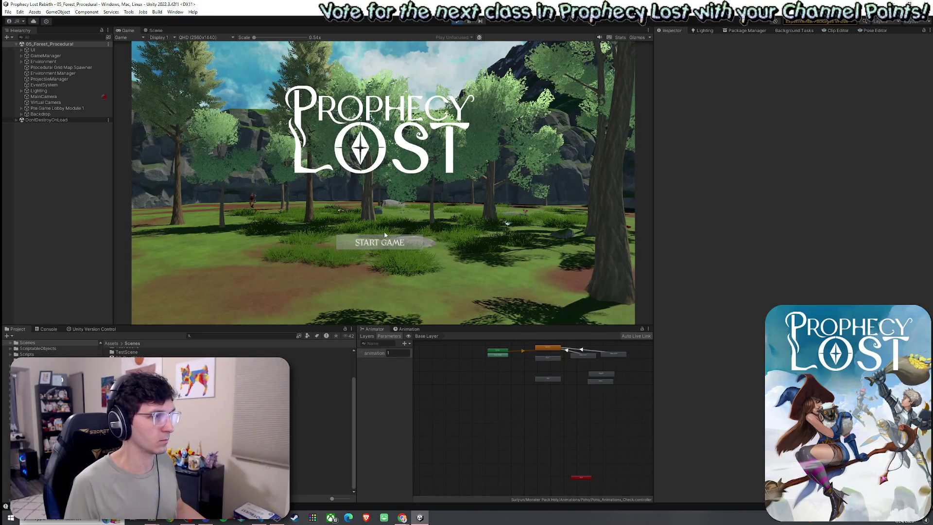
# Start the game to spawn the module grid, then stop Play mode and return to the Scene view.
pyautogui.click(386, 247)
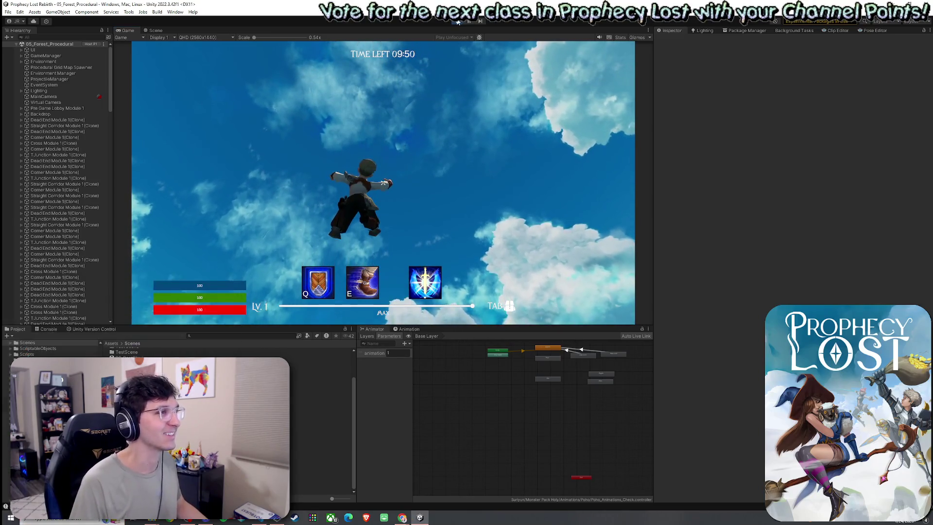
pyautogui.hotkey('ctrl', 'p')
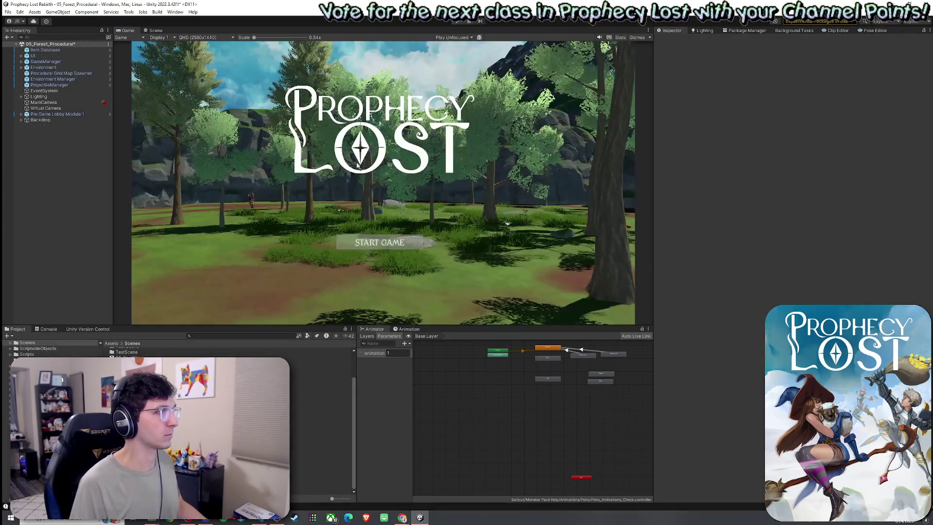
pyautogui.click(156, 30)
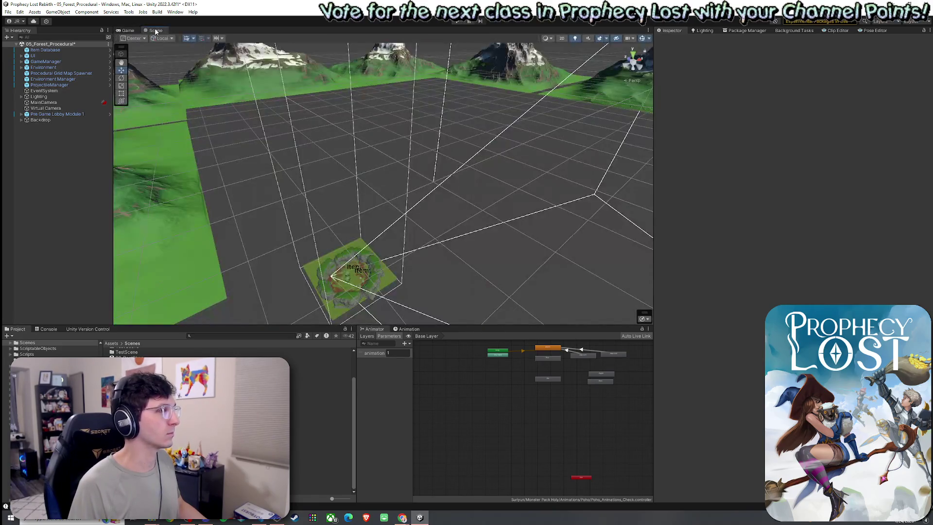
pyautogui.click(8, 12)
pyautogui.click(19, 49)
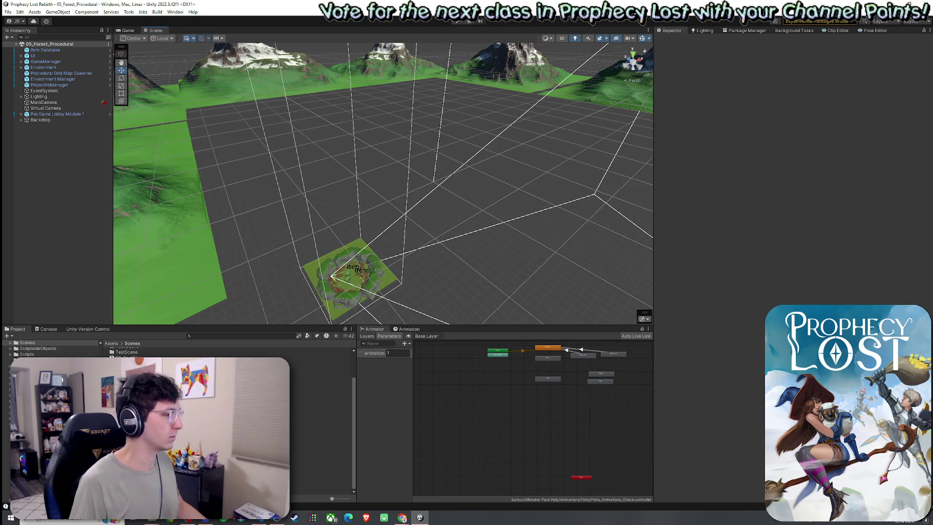
pyautogui.click(48, 329)
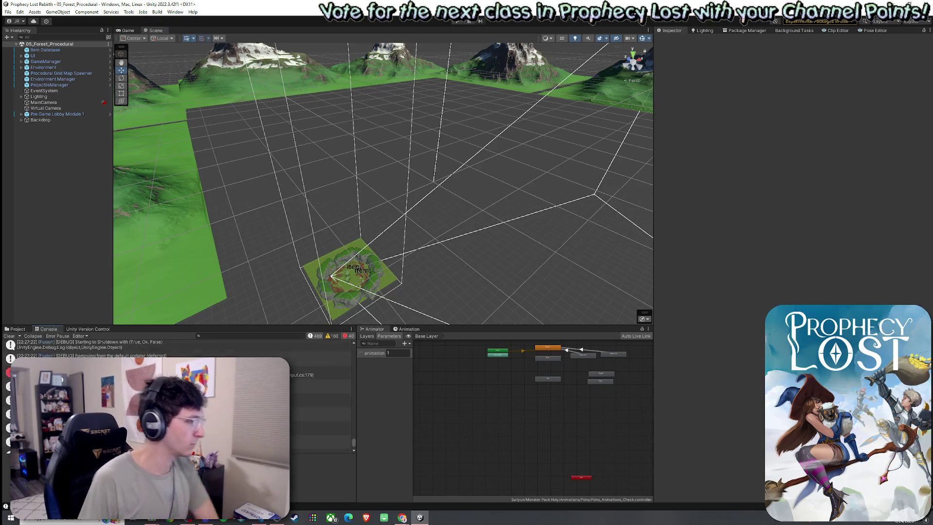
pyautogui.click(316, 441)
pyautogui.scroll(5, 315, 413)
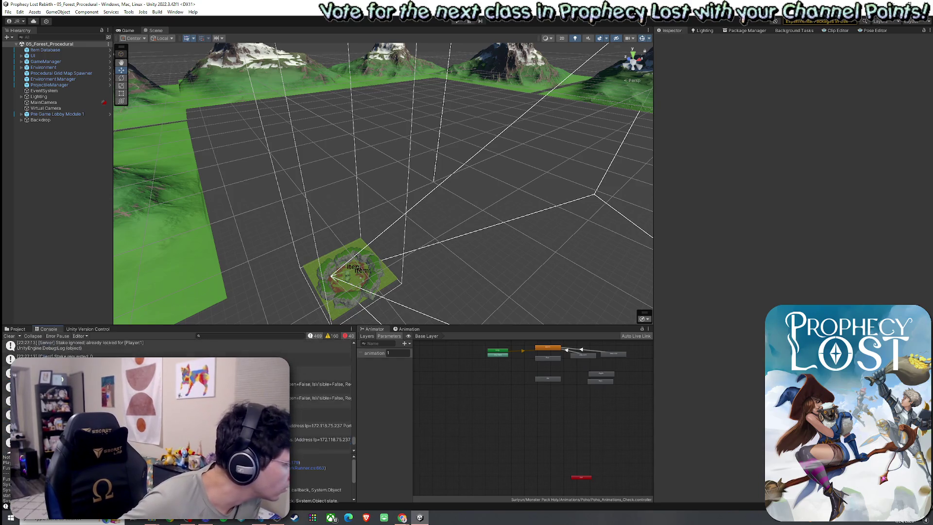
pyautogui.scroll(10, 320, 413)
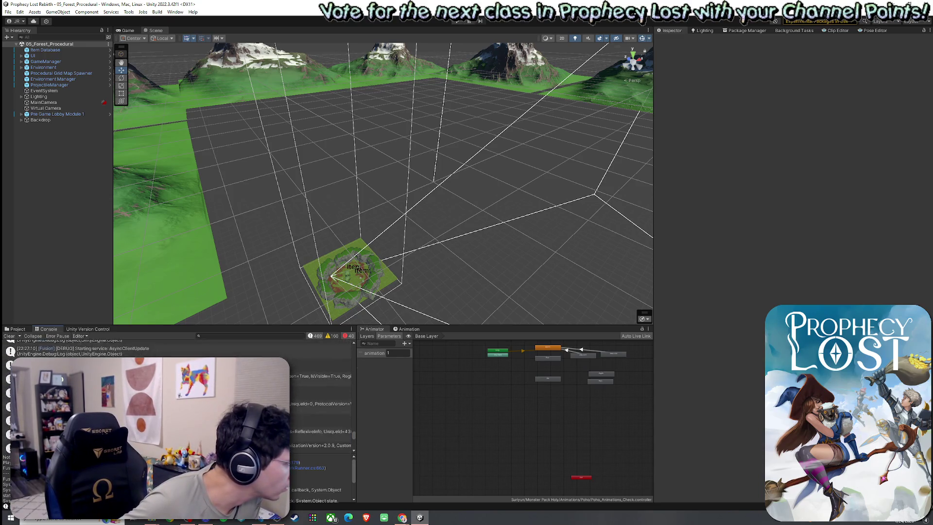
pyautogui.scroll(10, 321, 413)
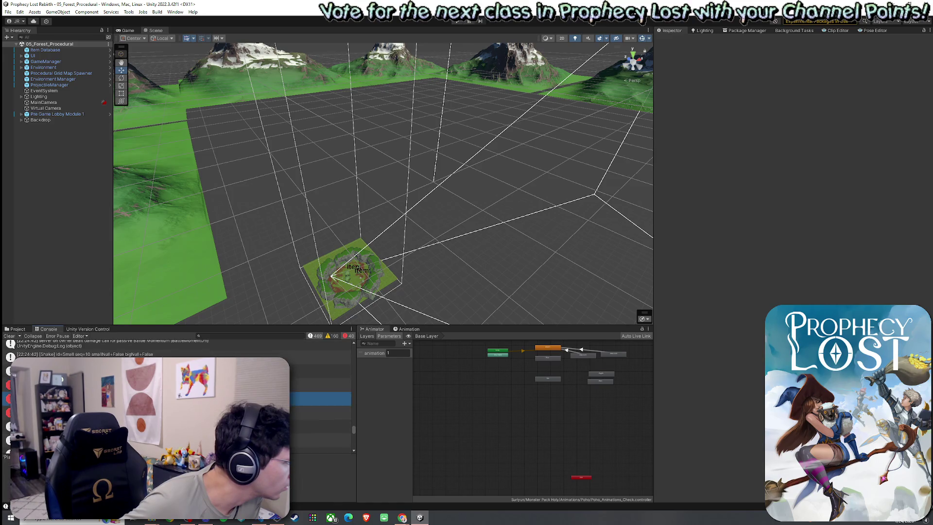
pyautogui.scroll(10, 321, 413)
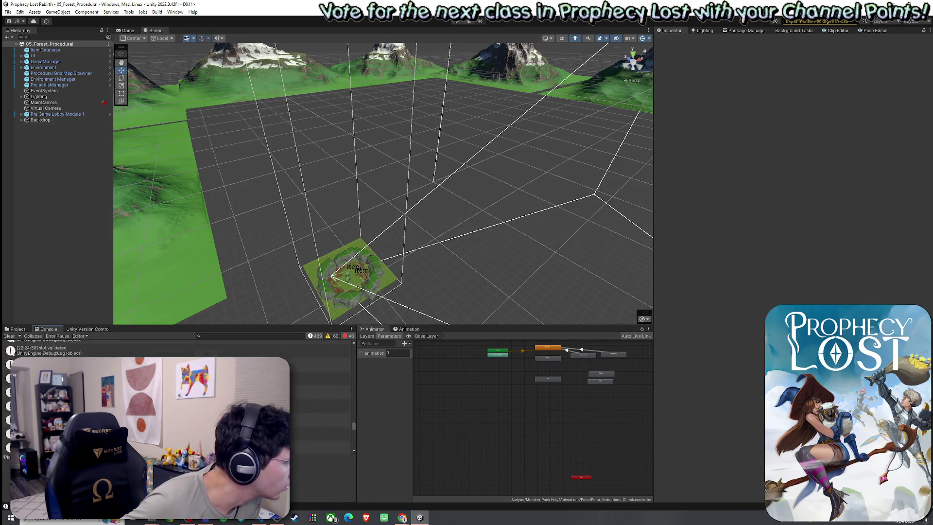
pyautogui.click(321, 419)
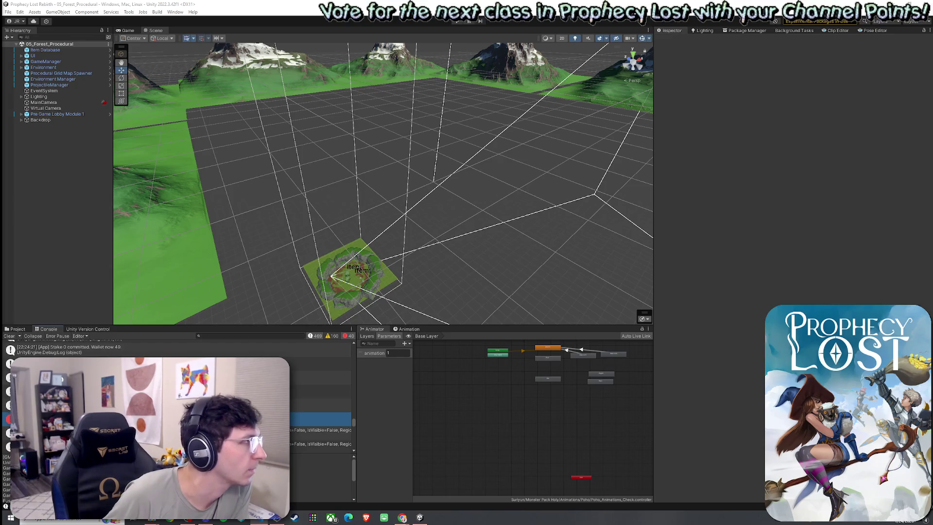
pyautogui.click(25, 330)
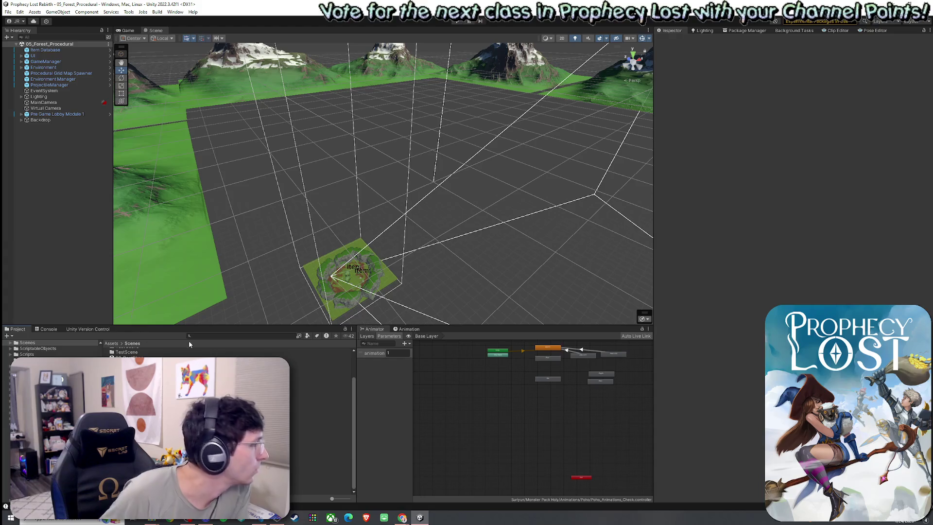
# Search the project for 'Module', then browse from 2by2 Map Modules to Procedural Generation's 2by1 Map Modules folder.
pyautogui.click(203, 335)
pyautogui.write('Module')
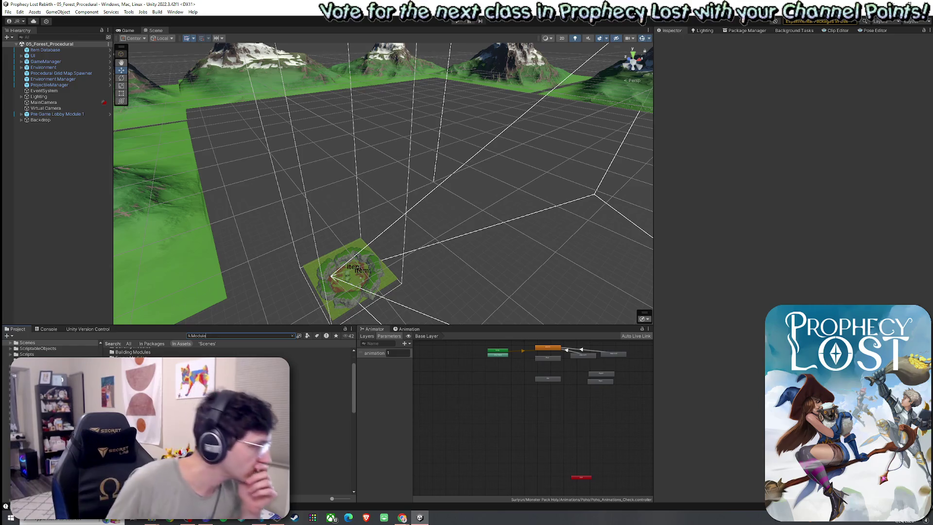
pyautogui.click(311, 362)
pyautogui.click(292, 335)
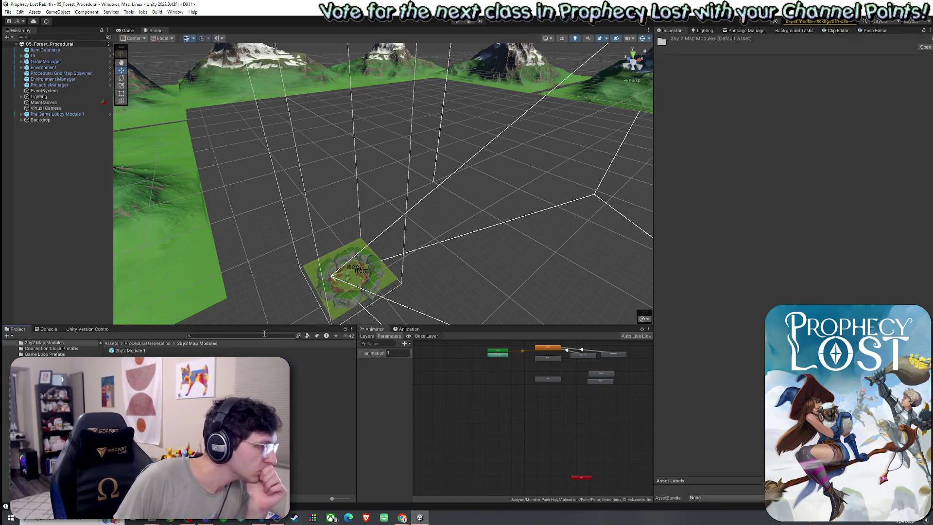
pyautogui.click(147, 343)
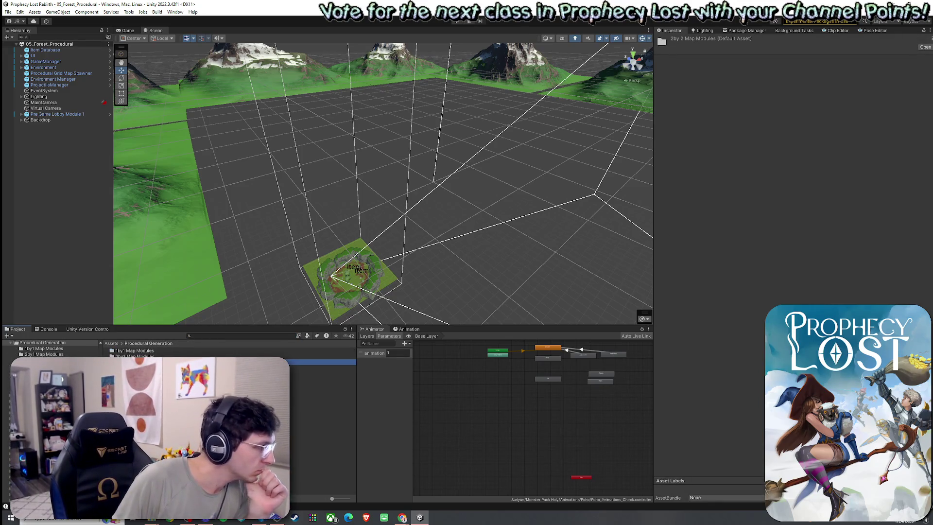
pyautogui.click(139, 356)
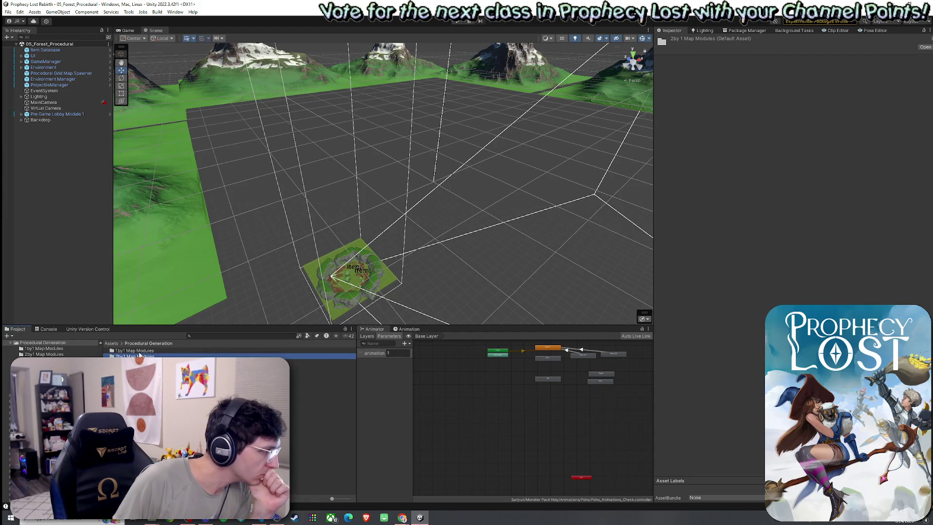
# Open Corner Module 1 from 1by1 Map Modules, inspect its Spawnpoint, and orbit closer to the terrain.
pyautogui.doubleClick(137, 350)
pyautogui.doubleClick(141, 351)
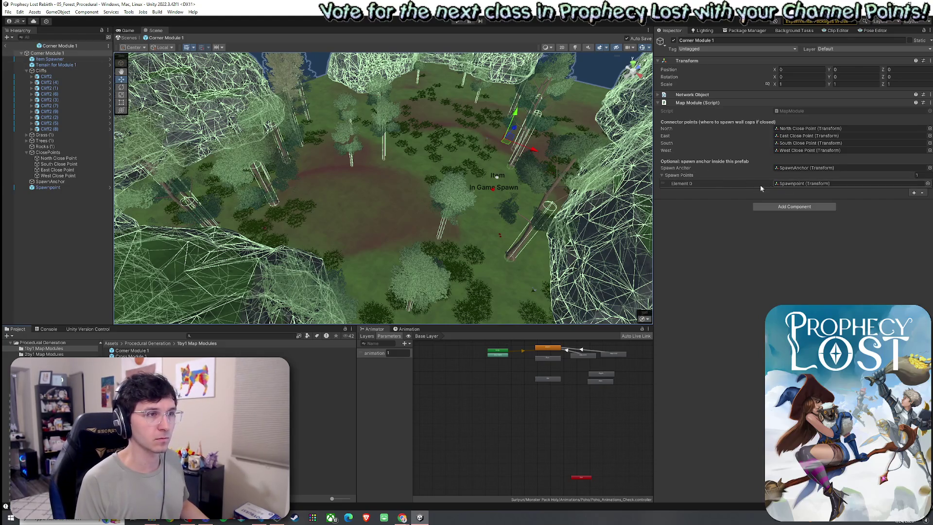
pyautogui.click(800, 185)
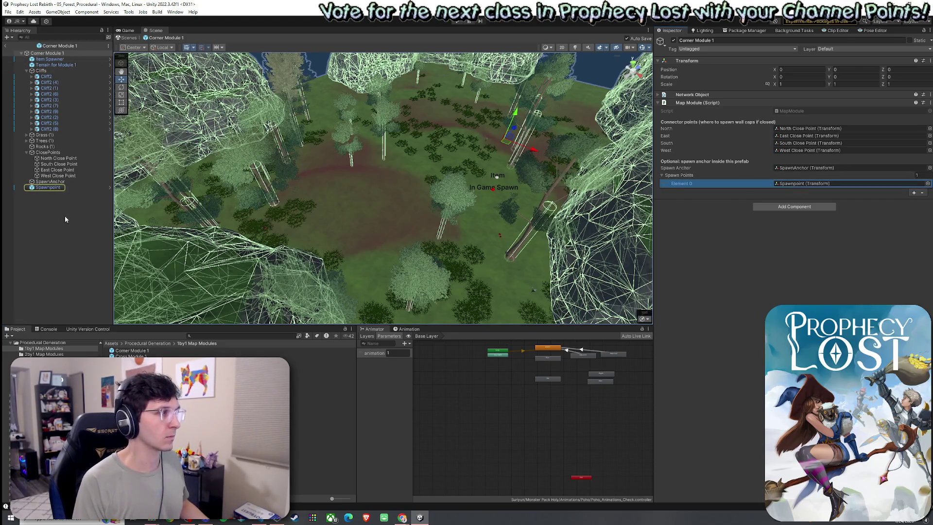
pyautogui.click(73, 188)
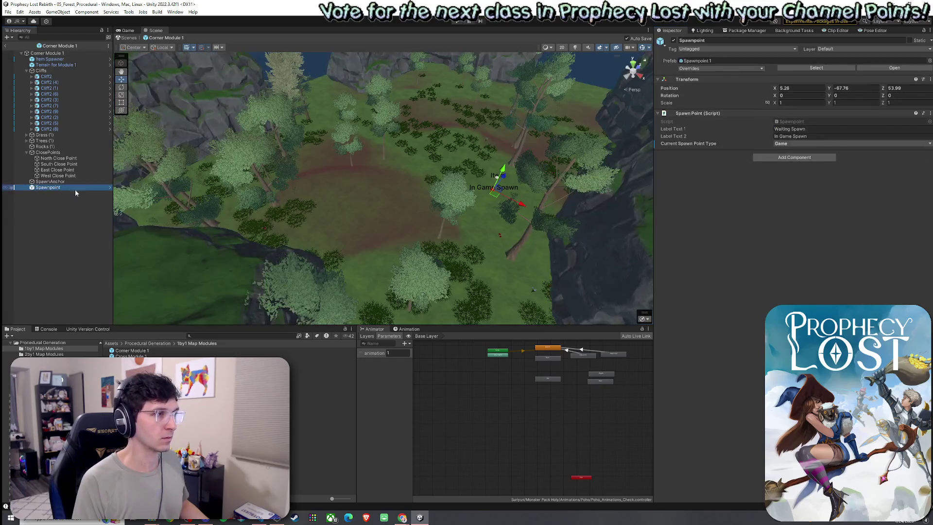
pyautogui.click(72, 52)
pyautogui.moveTo(600, 266)
pyautogui.mouseDown()
pyautogui.moveTo(572, 224)
pyautogui.moveTo(784, 261)
pyautogui.moveTo(660, 190)
pyautogui.moveTo(601, 182)
pyautogui.moveTo(638, 223)
pyautogui.moveTo(495, 222)
pyautogui.mouseUp()
pyautogui.press('w')
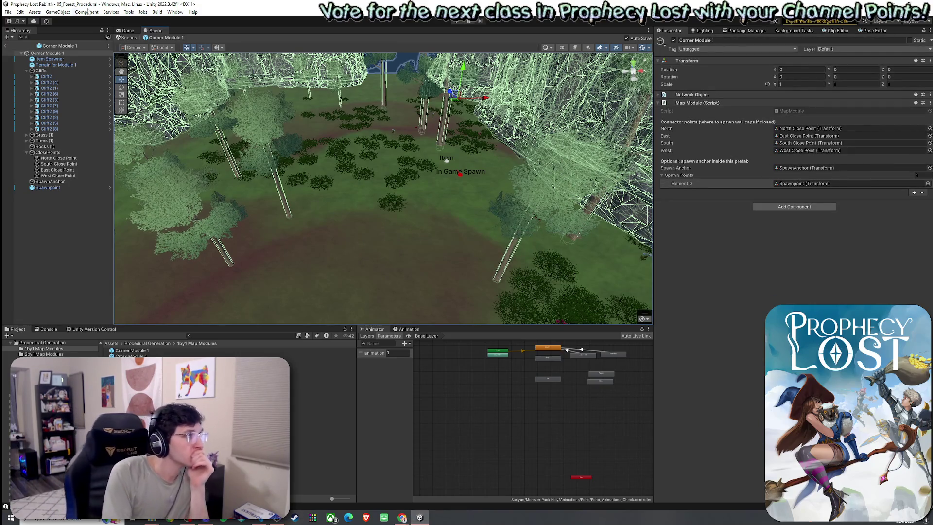
# Enter play mode in the Game view and start a match with START GAME.
pyautogui.click(9, 11)
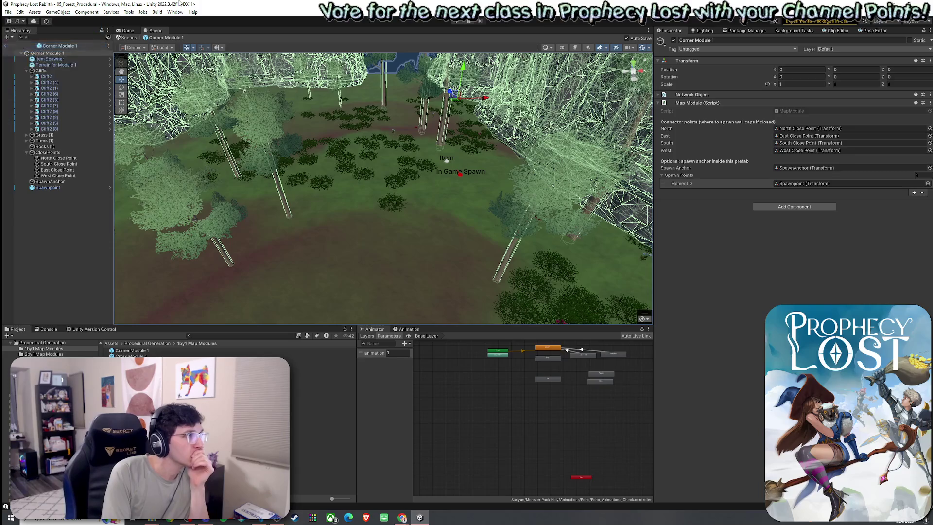
pyautogui.click(128, 30)
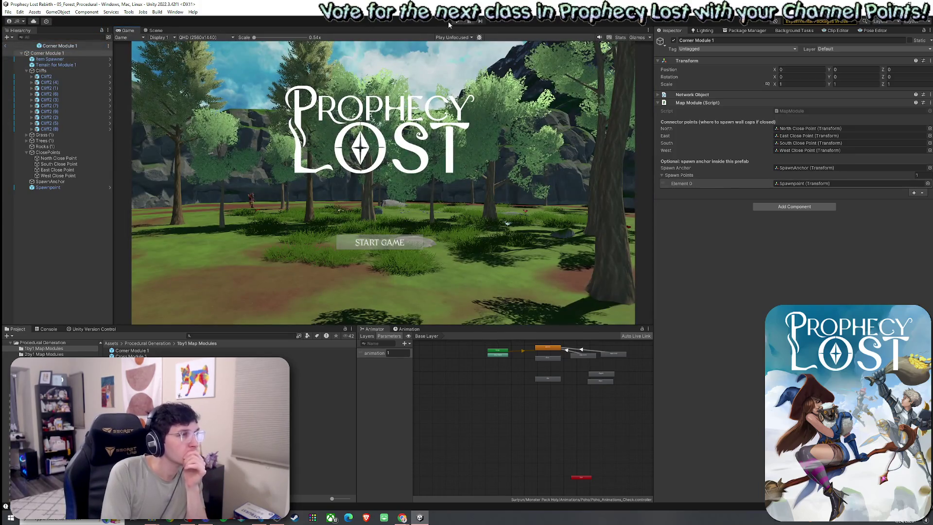
pyautogui.click(457, 22)
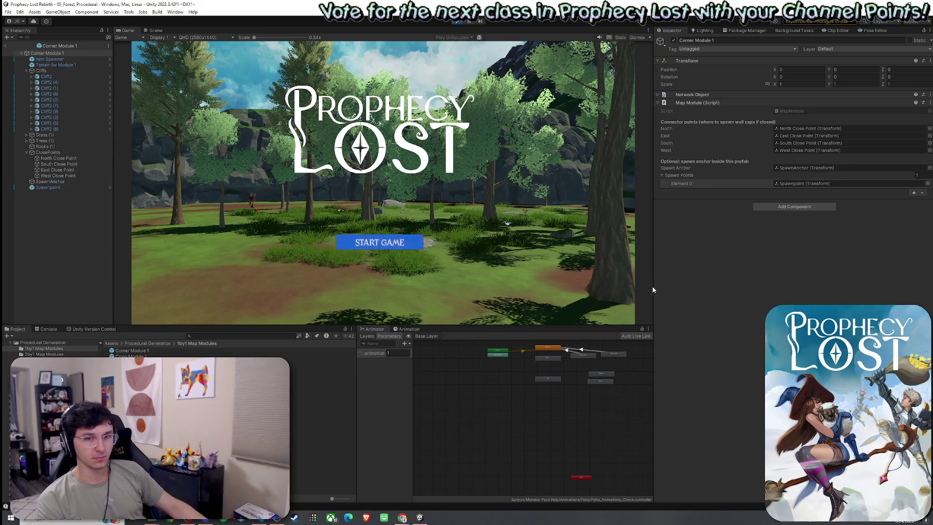
pyautogui.click(394, 229)
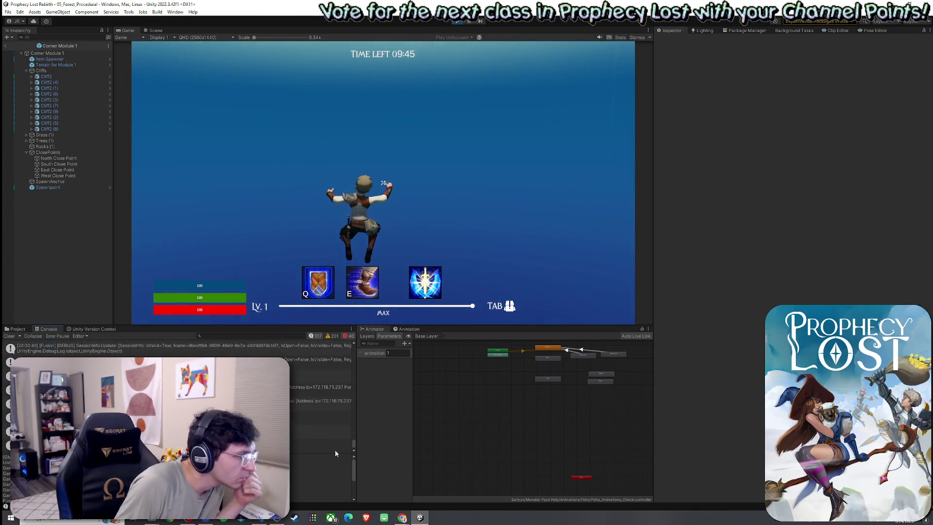
# Scroll through the Console and select the Spawner log entry to read its stack trace.
pyautogui.scroll(2, 355, 446)
pyautogui.scroll(-1, 354, 446)
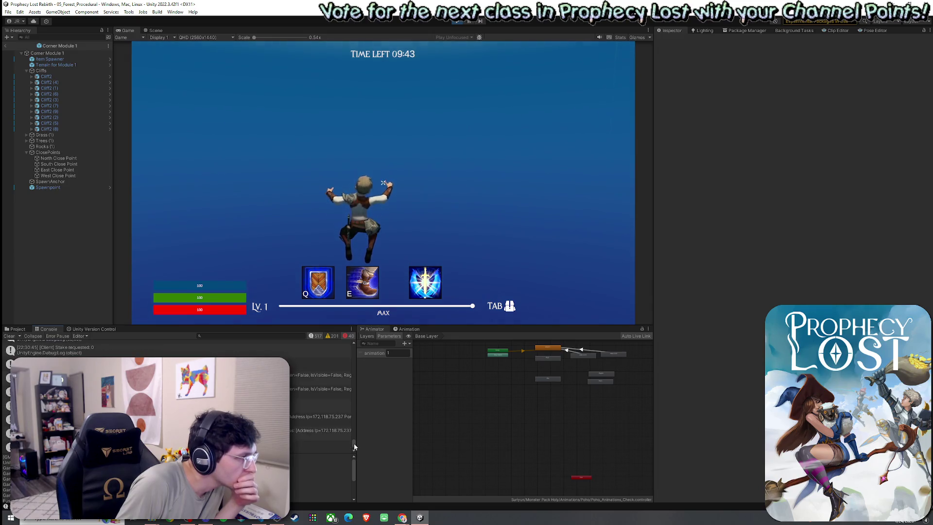
pyautogui.scroll(-1, 353, 443)
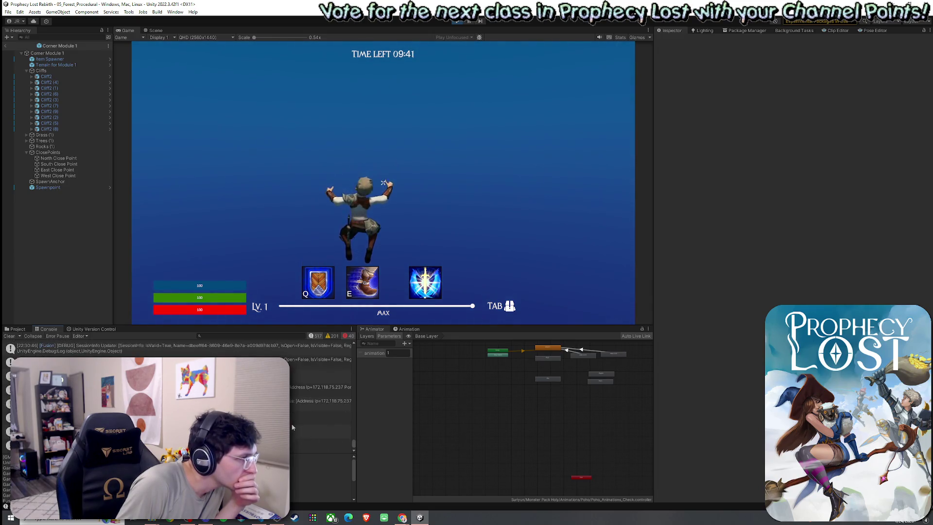
pyautogui.scroll(2, 291, 426)
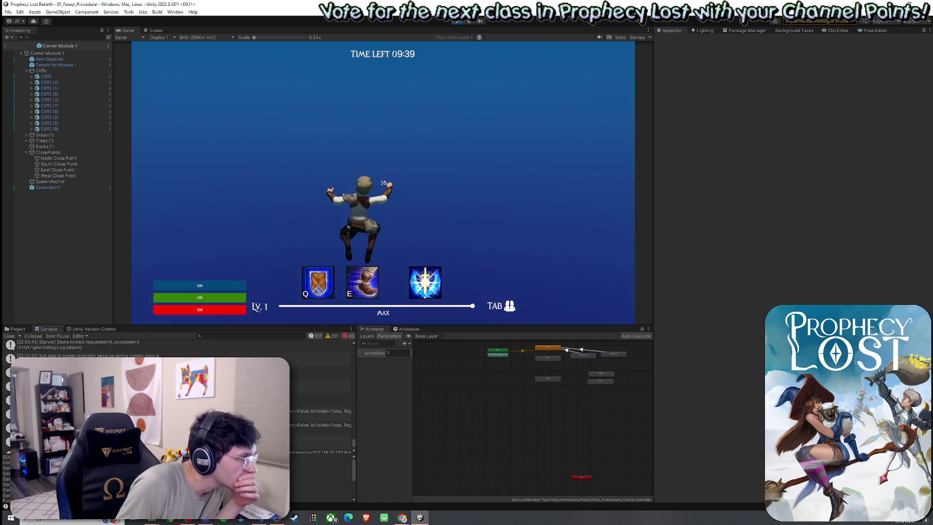
pyautogui.scroll(2, 292, 426)
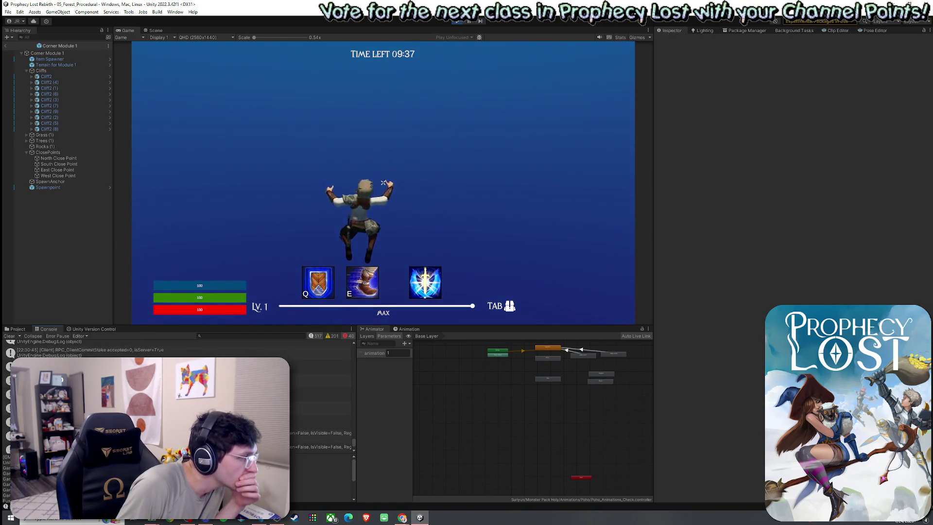
pyautogui.scroll(3, 292, 426)
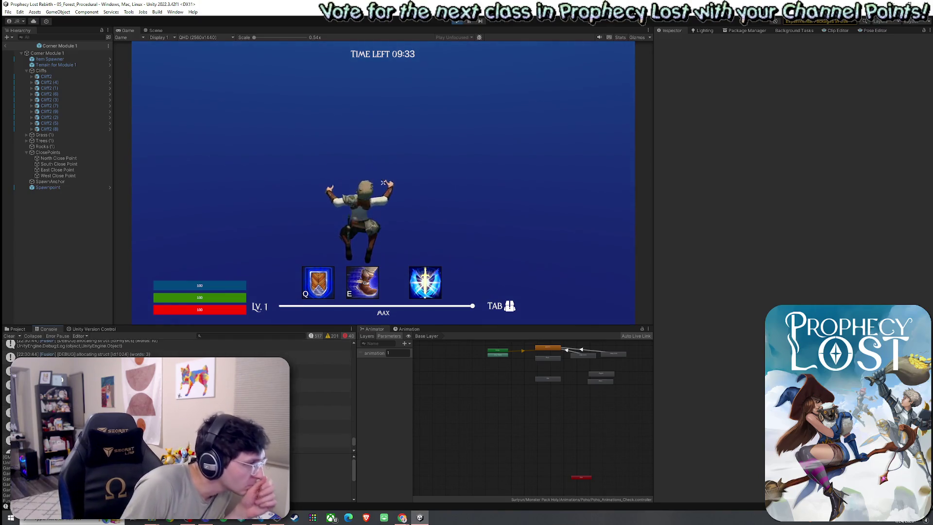
pyautogui.click(321, 371)
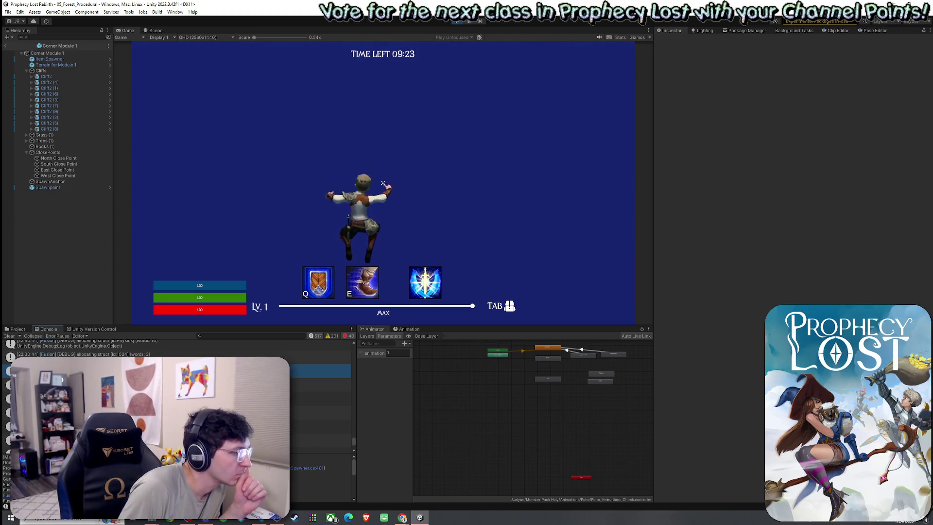
# Drag the splitter above the Console upward to make the bottom panels taller.
pyautogui.press('super')
pyautogui.click(369, 438)
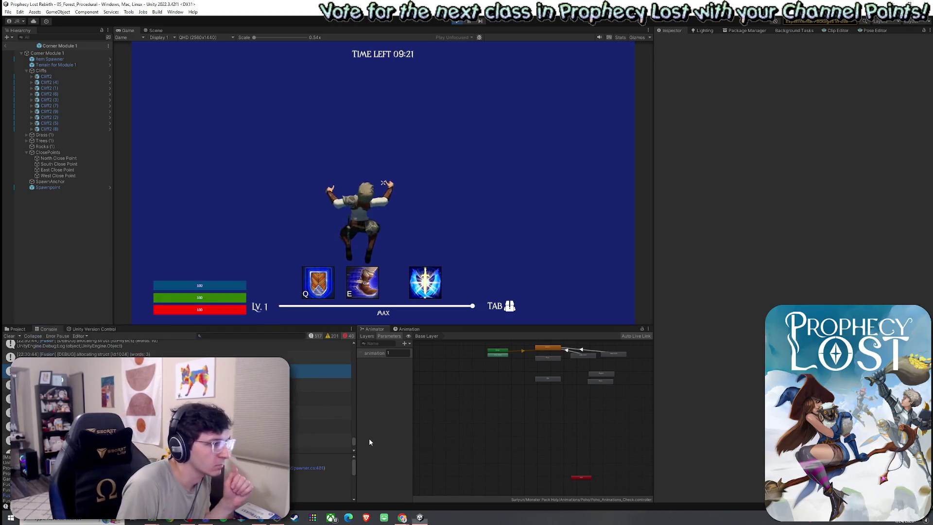
pyautogui.click(369, 438)
pyautogui.moveTo(196, 325); pyautogui.dragTo(185, 272)
pyautogui.scroll(5, 180, 321)
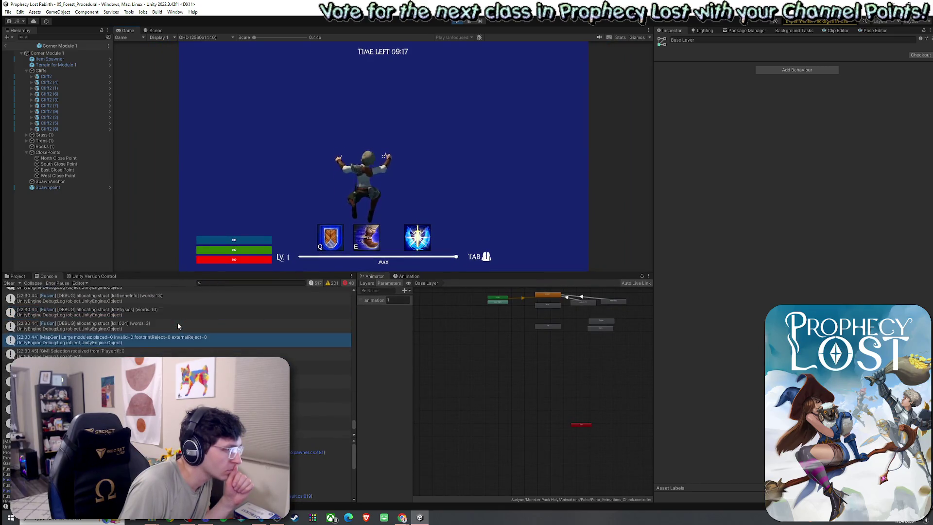
# Launch Snipping Tool via 'snip' and capture the Console's log messages area.
pyautogui.scroll(-5, 179, 327)
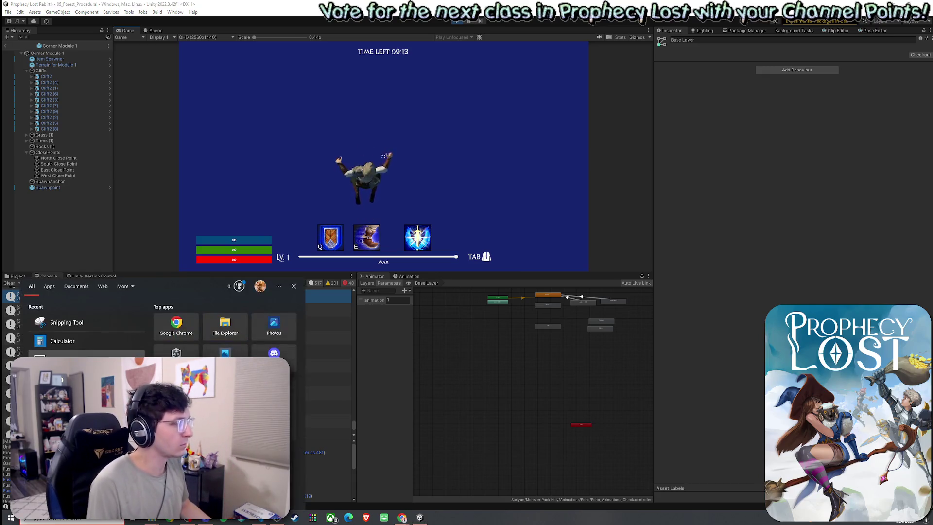
pyautogui.write('snip')
pyautogui.press('Return')
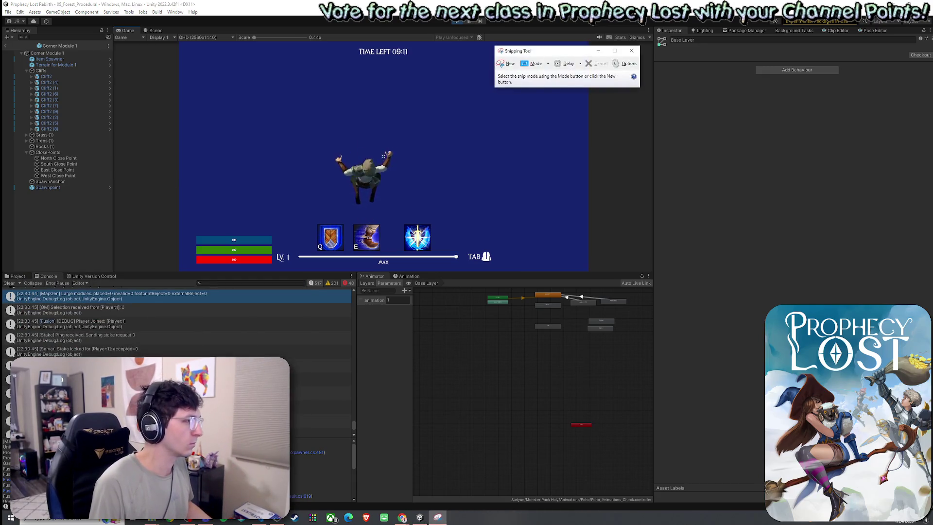
pyautogui.hotkey('ctrl', 'n')
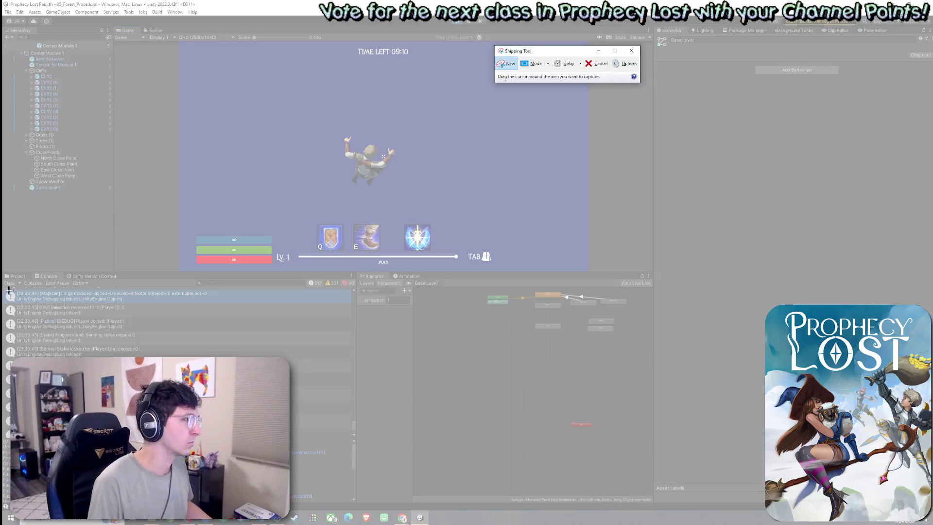
pyautogui.moveTo(3, 286); pyautogui.dragTo(357, 502)
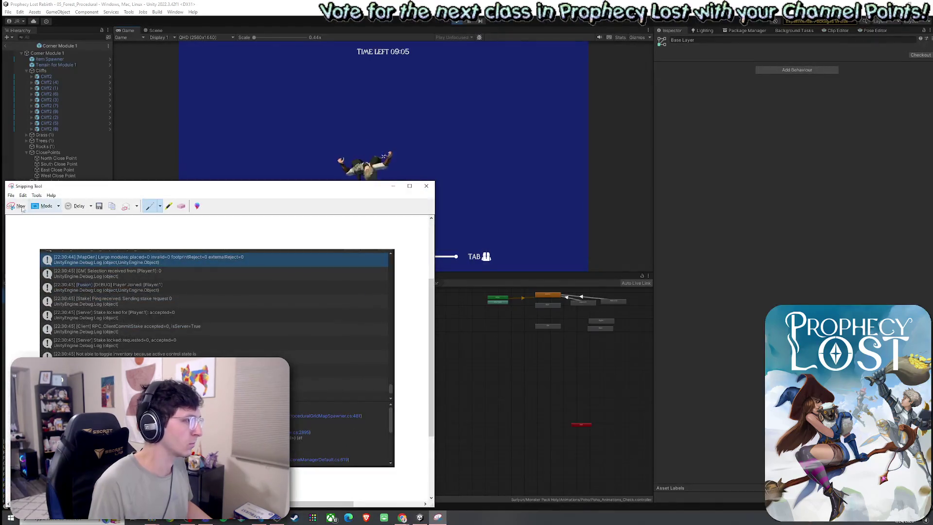
# Close the snip without saving and return to Unity's Scene view.
pyautogui.hotkey('alt', 'Tab')
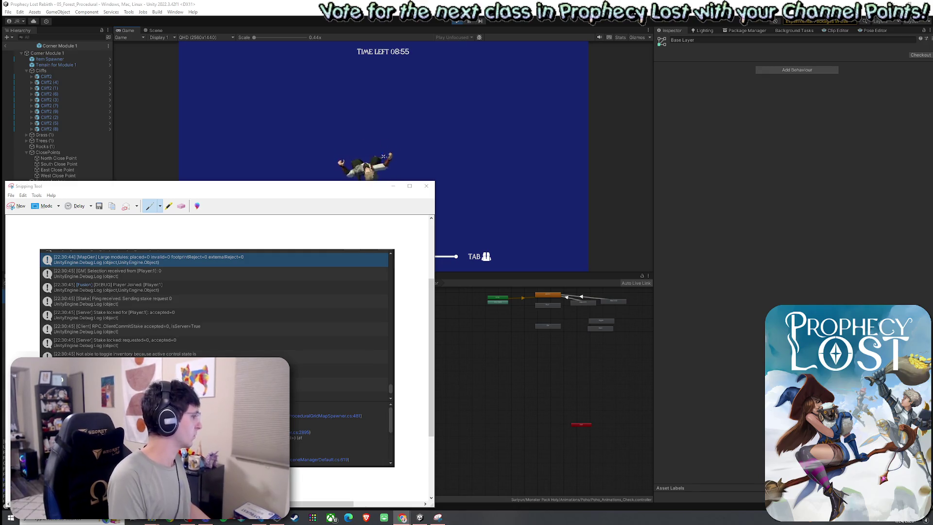
pyautogui.click(426, 186)
pyautogui.click(251, 352)
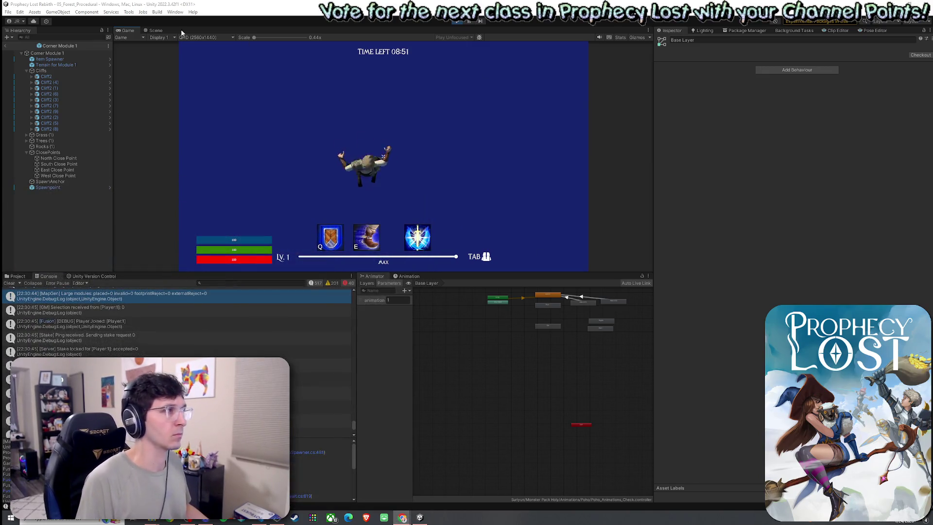
pyautogui.click(155, 30)
# Exit prefab mode to show the full scene and zoom out over the map.
pyautogui.moveTo(382, 183)
pyautogui.mouseDown()
pyautogui.moveTo(348, 179)
pyautogui.moveTo(358, 178)
pyautogui.mouseUp()
pyautogui.click(5, 46)
pyautogui.scroll(5, 358, 178)
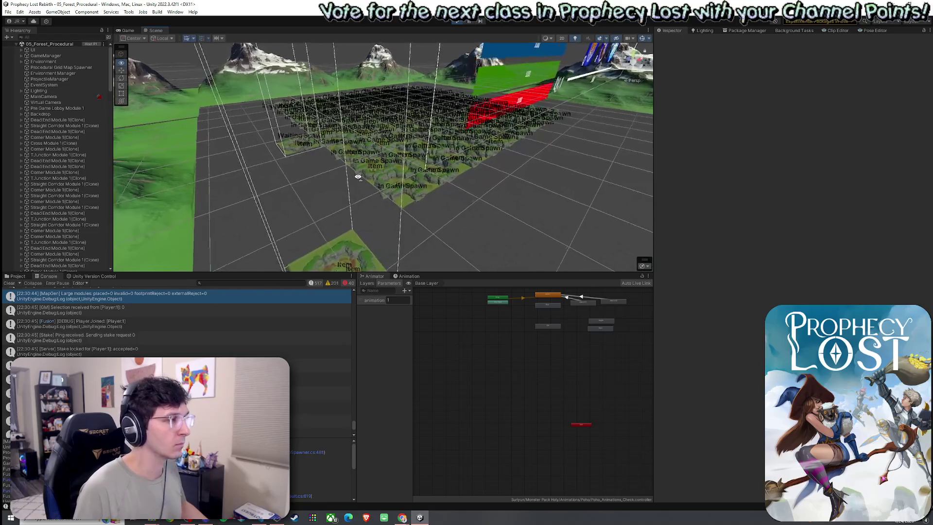
pyautogui.scroll(8, 358, 177)
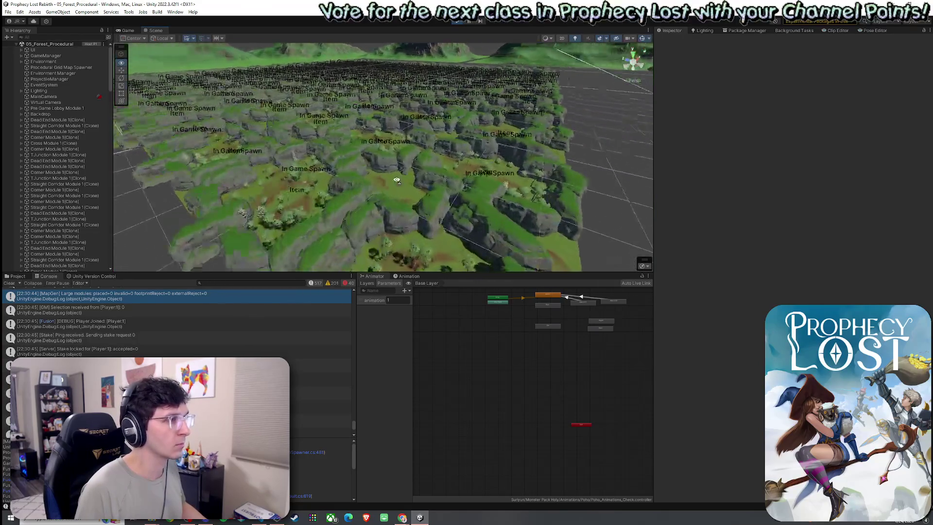
# Fly the Scene camera low across the generated forest grid, then stop play mode.
pyautogui.moveTo(430, 198)
pyautogui.mouseDown()
pyautogui.moveTo(444, 189)
pyautogui.moveTo(519, 203)
pyautogui.moveTo(418, 193)
pyautogui.moveTo(457, 190)
pyautogui.moveTo(318, 142)
pyautogui.moveTo(288, 204)
pyautogui.moveTo(440, 161)
pyautogui.moveTo(481, 178)
pyautogui.moveTo(405, 174)
pyautogui.moveTo(602, 205)
pyautogui.moveTo(656, 229)
pyautogui.moveTo(673, 224)
pyautogui.mouseUp()
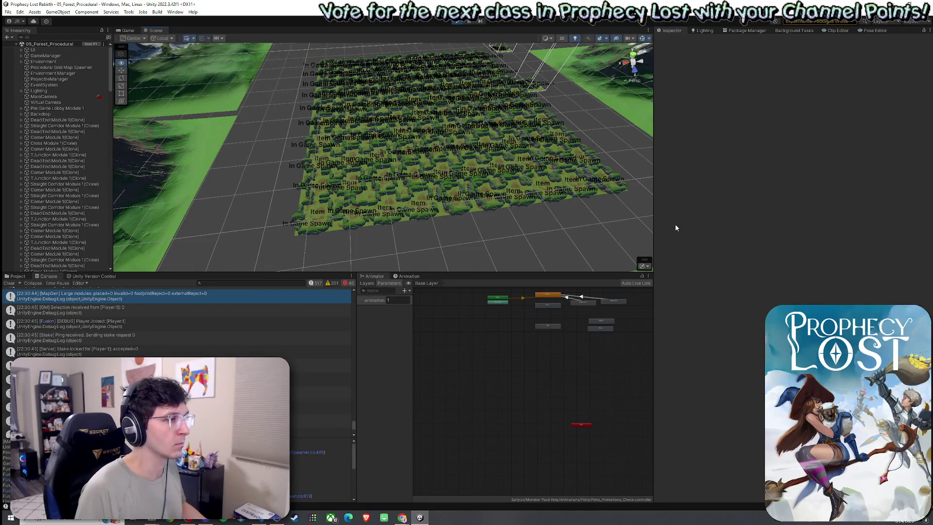
pyautogui.press('Up')
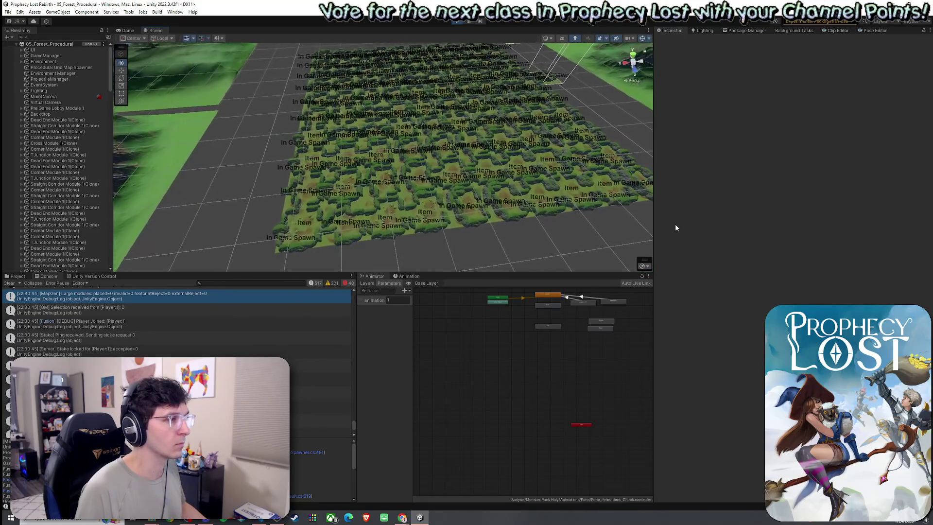
pyautogui.press('Up')
pyautogui.press('Up')
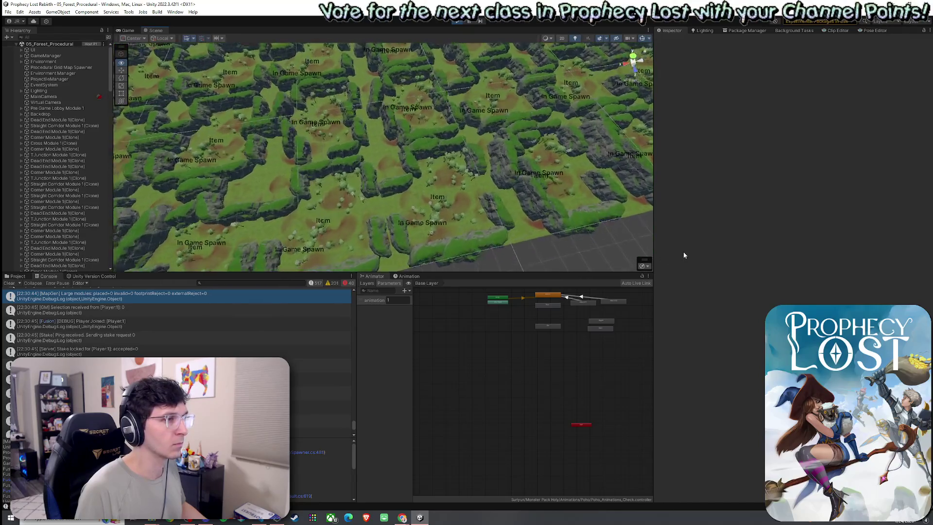
pyautogui.moveTo(646, 257); pyautogui.dragTo(612, 259)
pyautogui.press('Up')
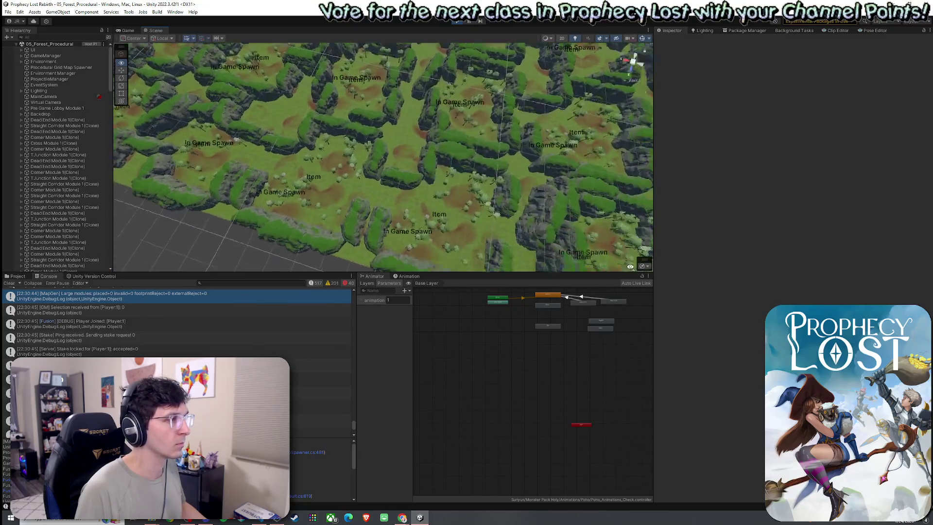
pyautogui.moveTo(666, 218)
pyautogui.mouseDown()
pyautogui.moveTo(335, 124)
pyautogui.moveTo(606, 155)
pyautogui.moveTo(593, 162)
pyautogui.moveTo(615, 93)
pyautogui.moveTo(723, 157)
pyautogui.moveTo(891, 199)
pyautogui.mouseUp()
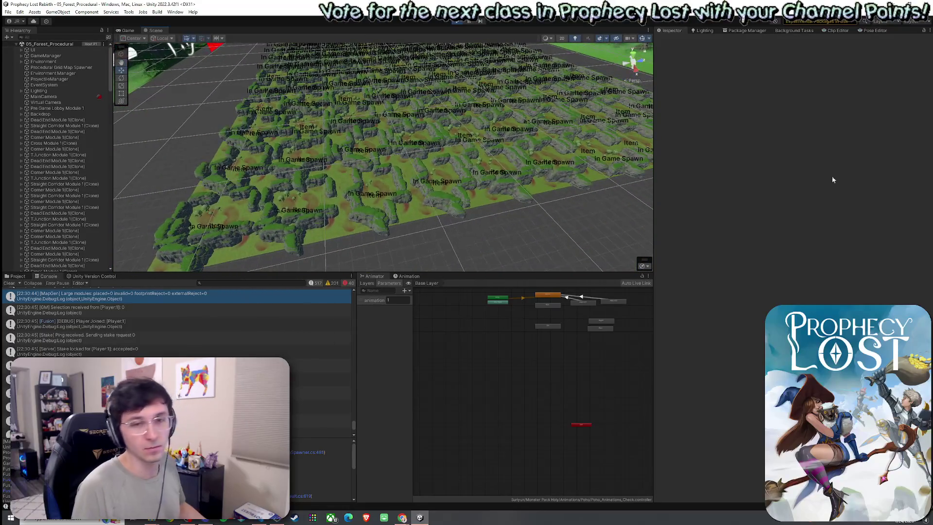
pyautogui.click(456, 22)
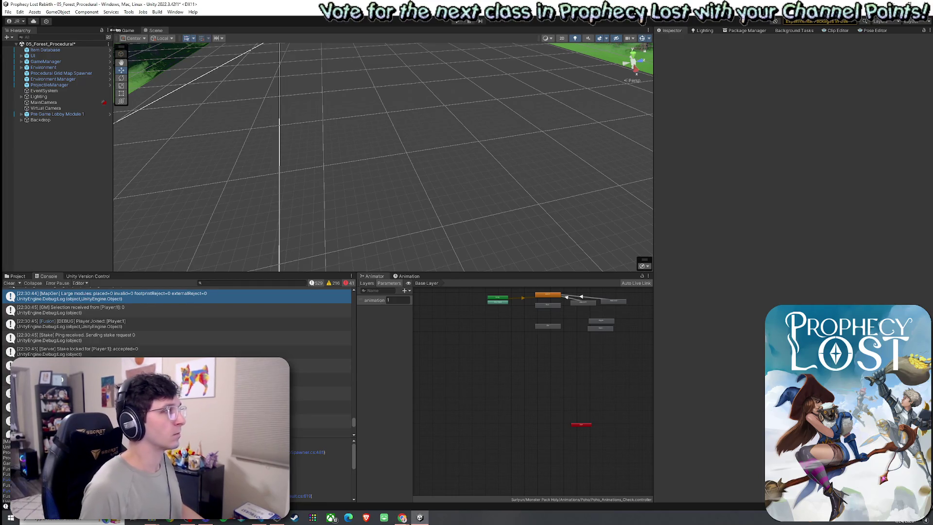
# Open the File menu.
pyautogui.click(9, 12)
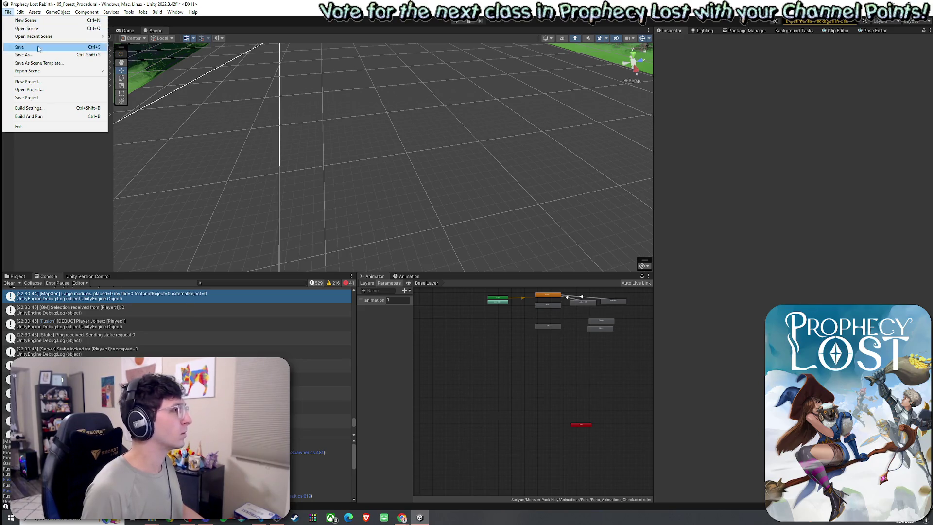
# Save the scene and review the Procedural Grid Map Spawner's large-module placement settings.
pyautogui.click(19, 47)
pyautogui.click(61, 73)
pyautogui.scroll(-2, 729, 292)
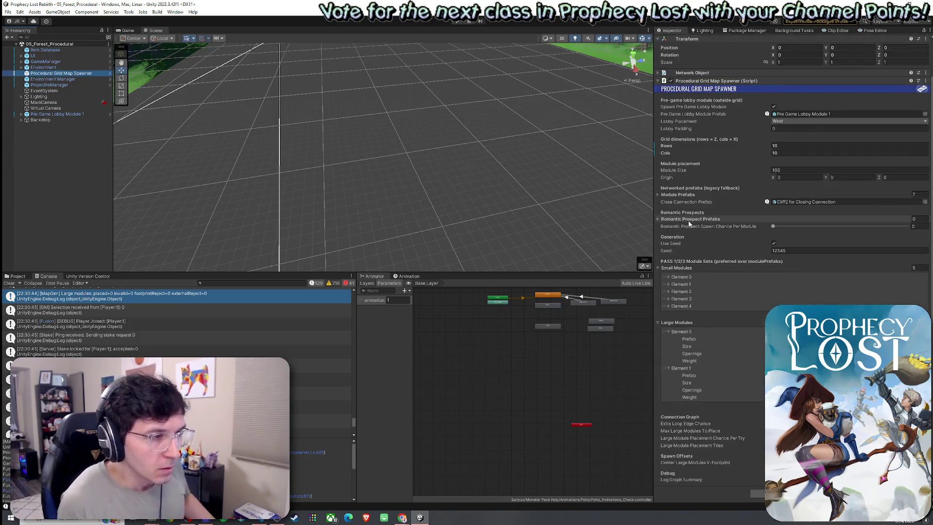
pyautogui.click(703, 438)
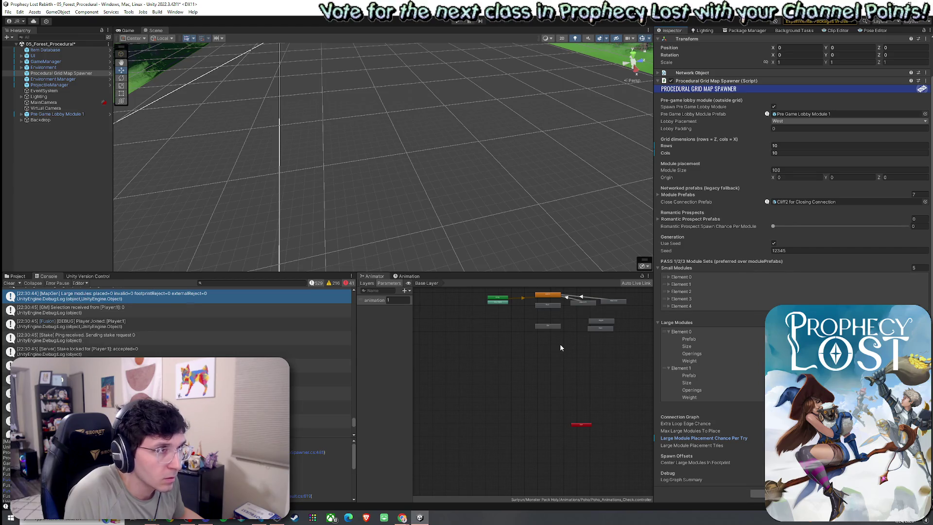
pyautogui.moveTo(370, 194)
pyautogui.mouseDown()
pyautogui.moveTo(386, 212)
pyautogui.moveTo(460, 239)
pyautogui.mouseUp()
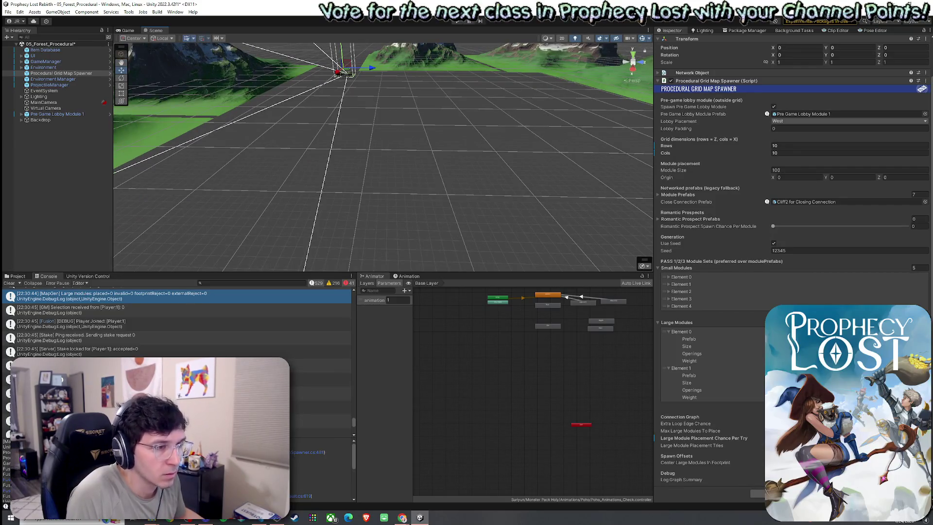
pyautogui.click(690, 430)
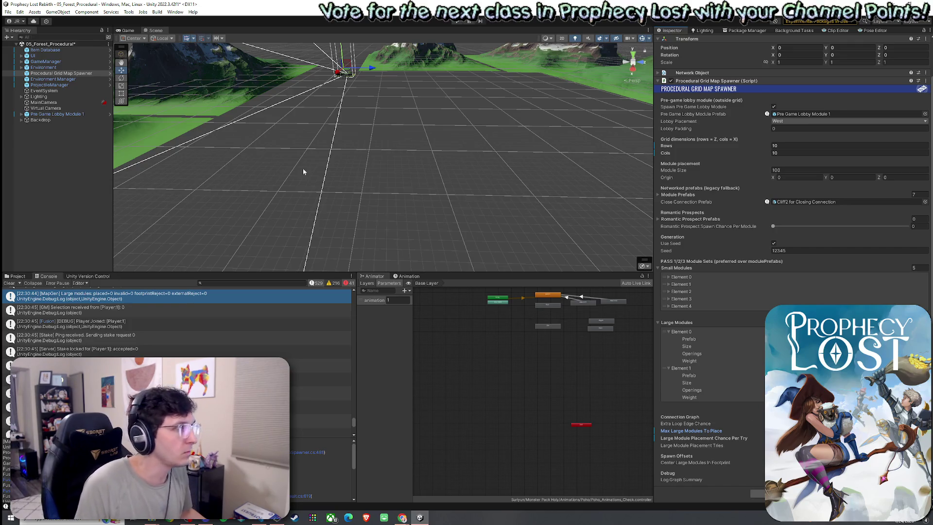
# Save the scene again, clear the Console, and start a playtest in the Game view.
pyautogui.click(7, 11)
pyautogui.click(22, 48)
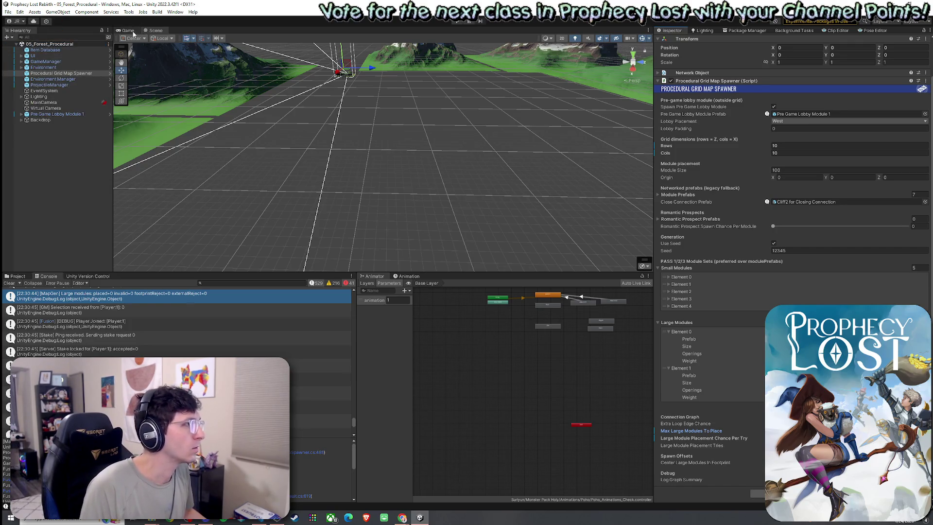
pyautogui.click(9, 283)
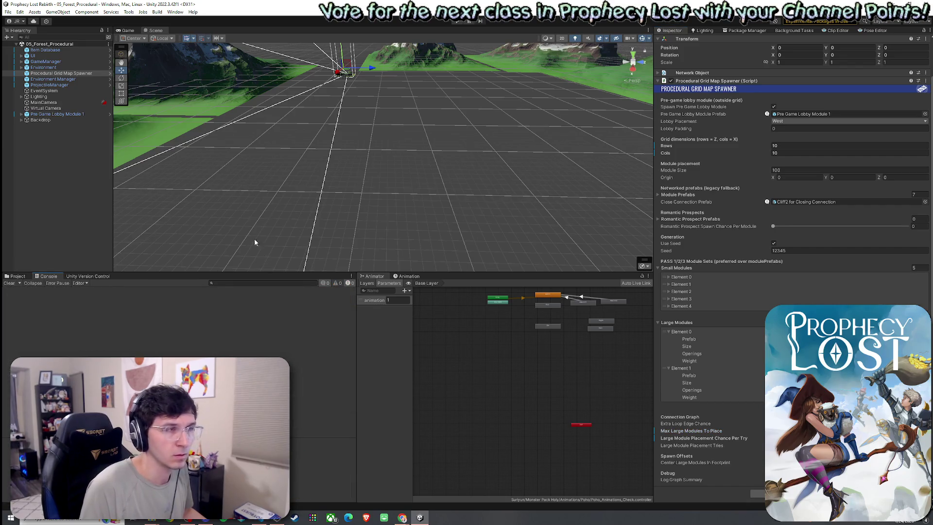
pyautogui.click(7, 12)
pyautogui.press('Escape')
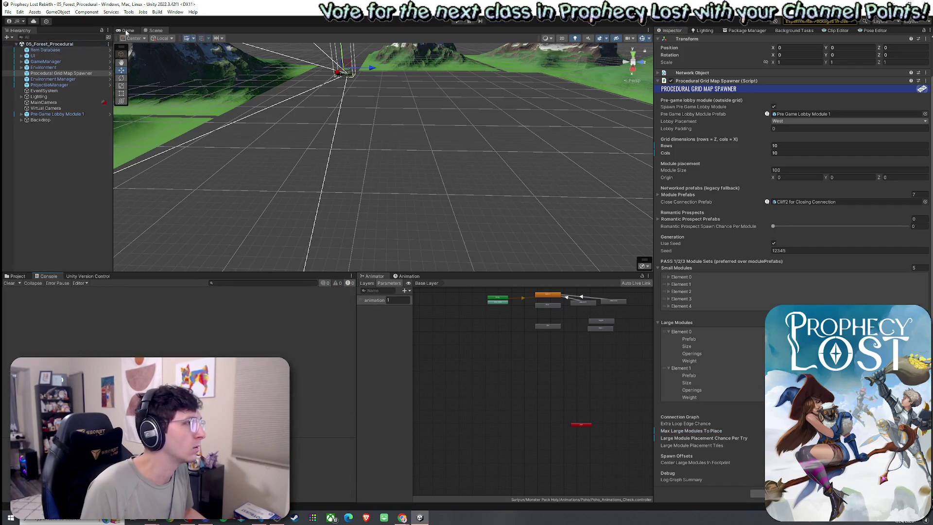
pyautogui.click(135, 31)
pyautogui.click(459, 21)
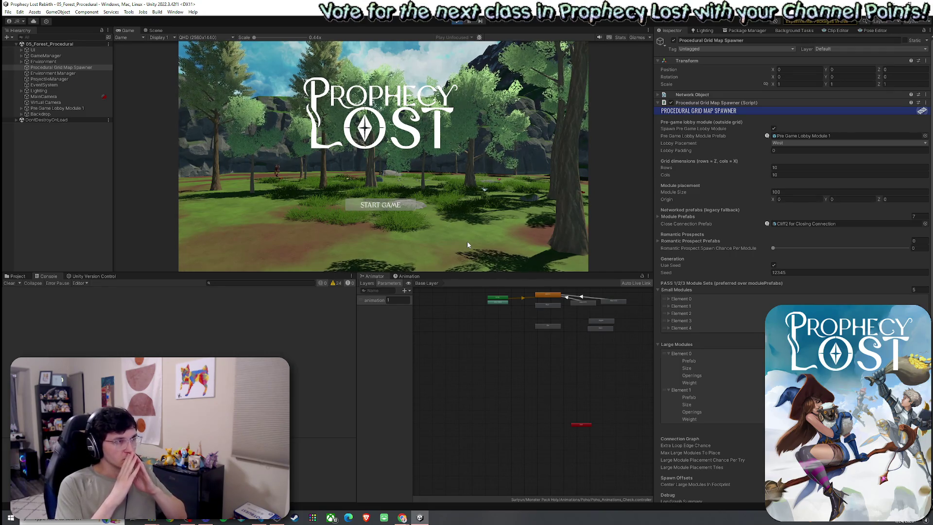
# Start a hosted game and run the character forward across the field.
pyautogui.click(380, 204)
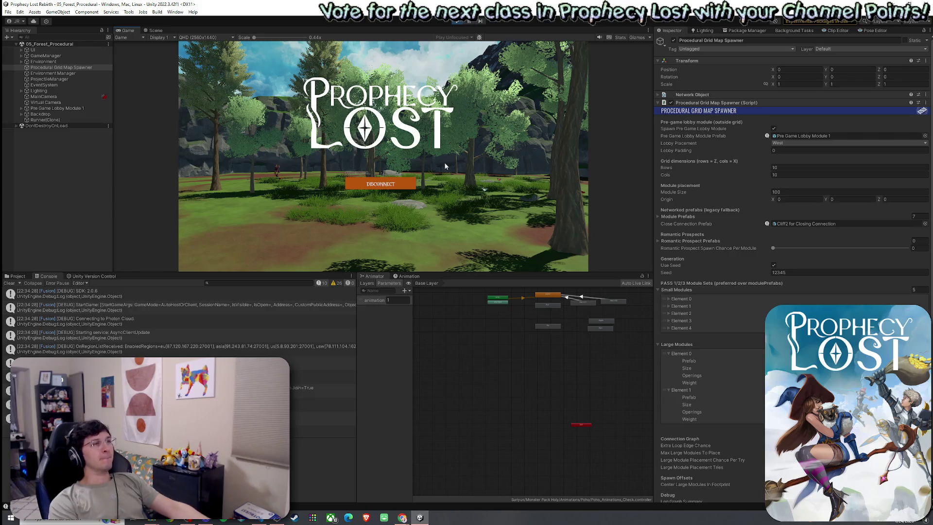
pyautogui.press('w')
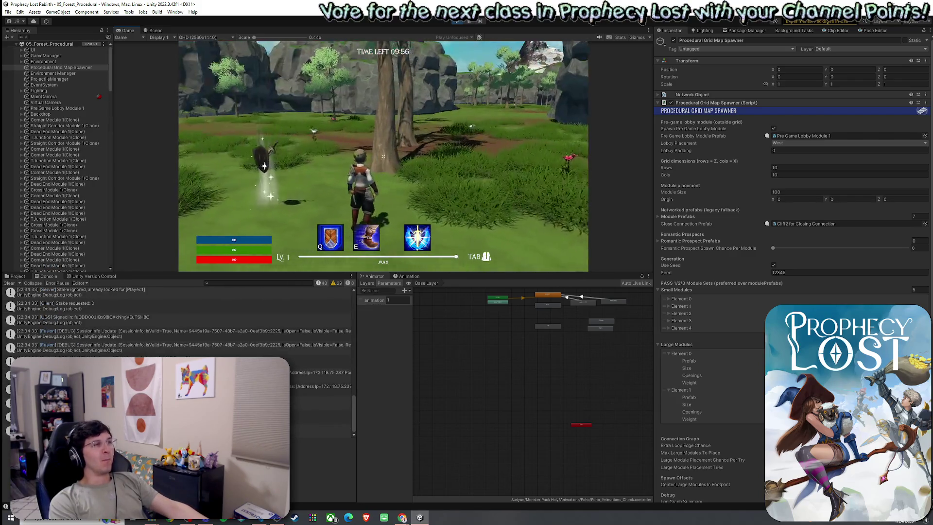
pyautogui.press('w')
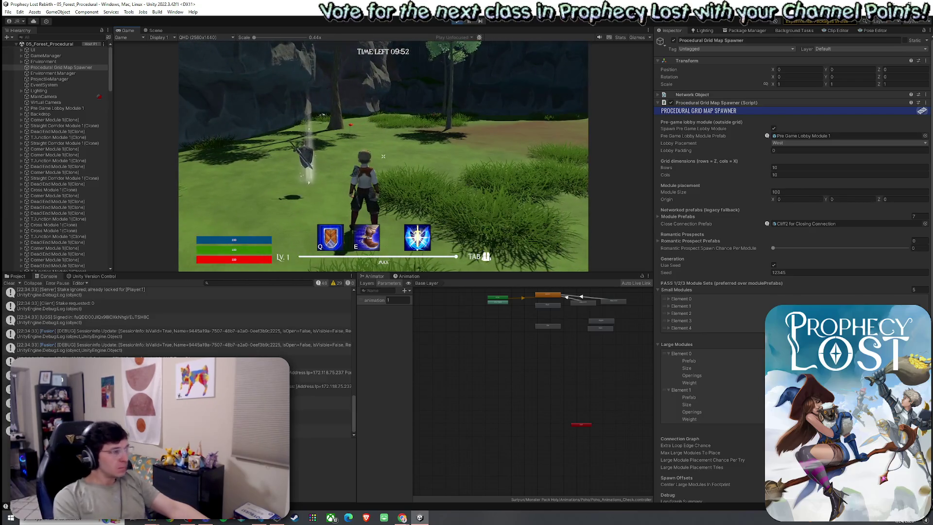
# Return to Unity and step up the Console to the Stake locked log entry.
pyautogui.press('super')
pyautogui.click(377, 263)
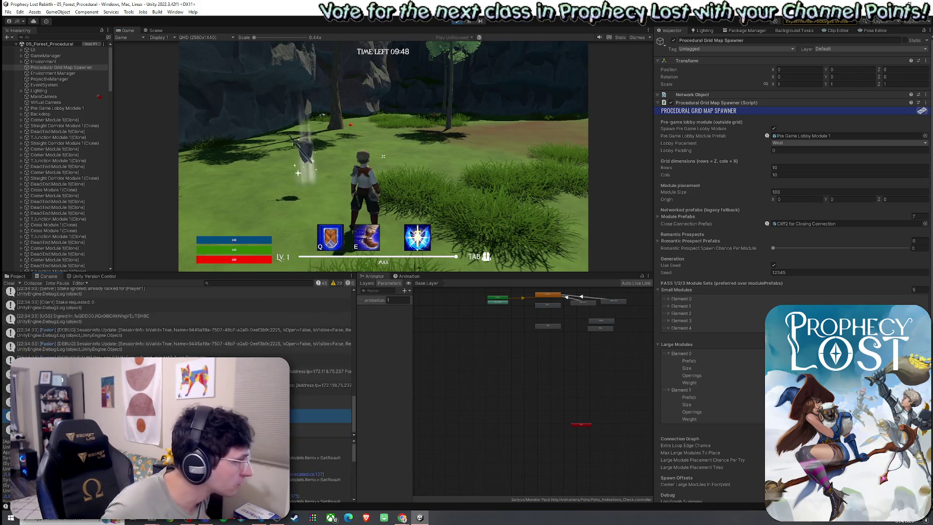
pyautogui.press('Up')
pyautogui.press('Up')
pyautogui.press('Up')
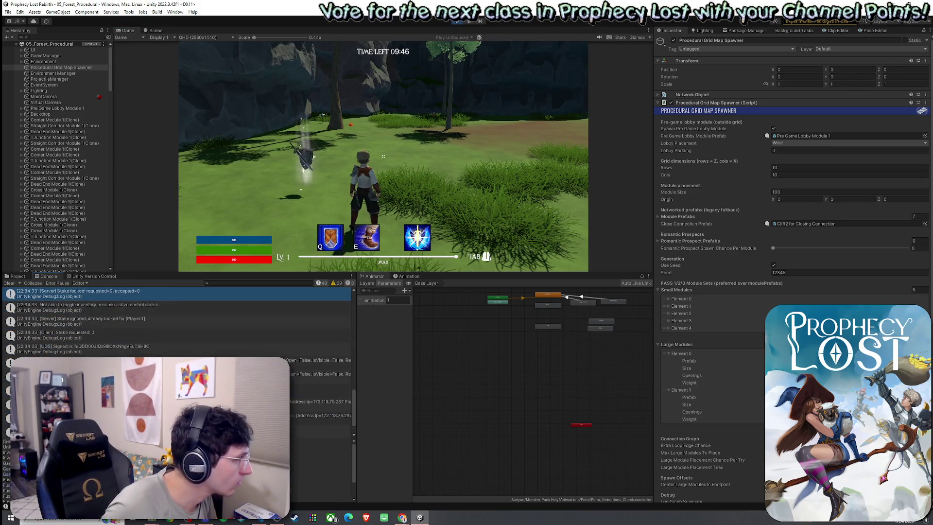
pyautogui.press('Up')
pyautogui.press('Up')
pyautogui.press('Up')
pyautogui.press('Up')
pyautogui.press('Up')
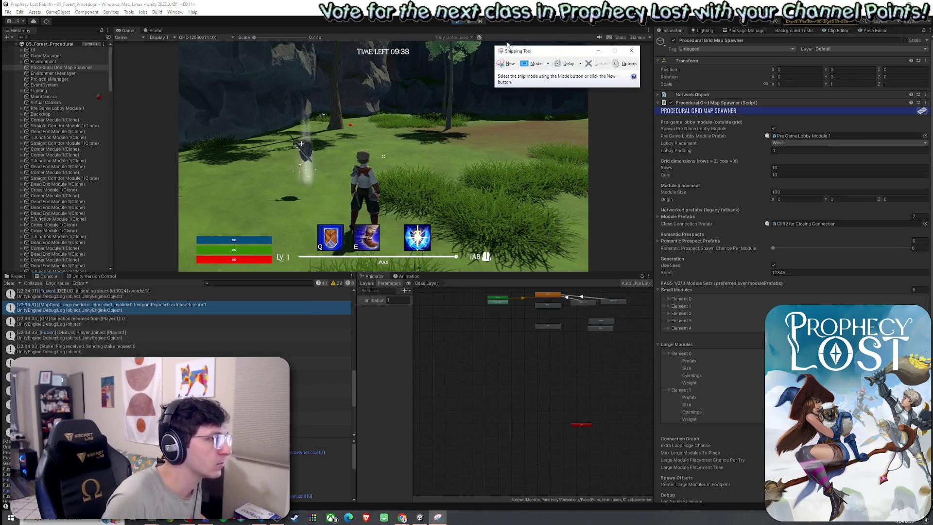
# Snip the MapGen console line about large module placement.
pyautogui.click(510, 64)
pyautogui.moveTo(4, 301)
pyautogui.mouseDown()
pyautogui.moveTo(100, 319)
pyautogui.moveTo(358, 321)
pyautogui.mouseUp()
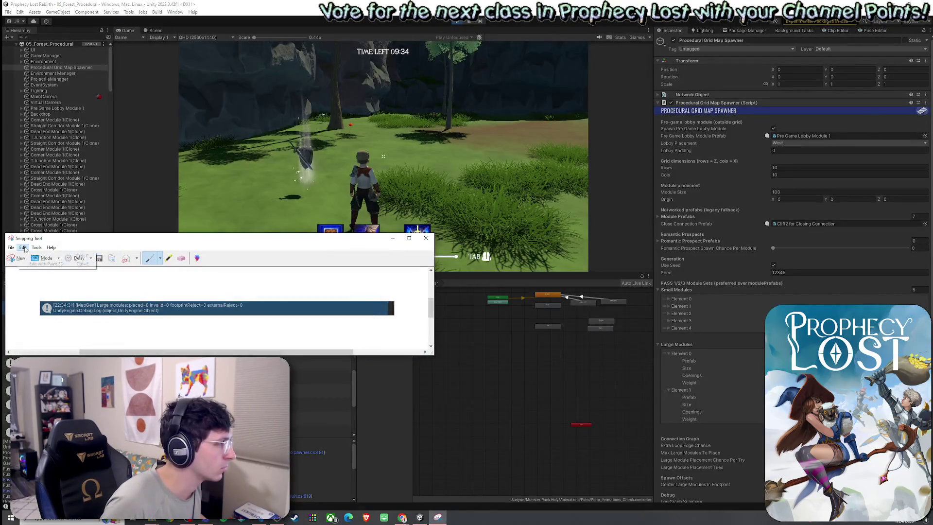
pyautogui.hotkey('alt', 'Tab')
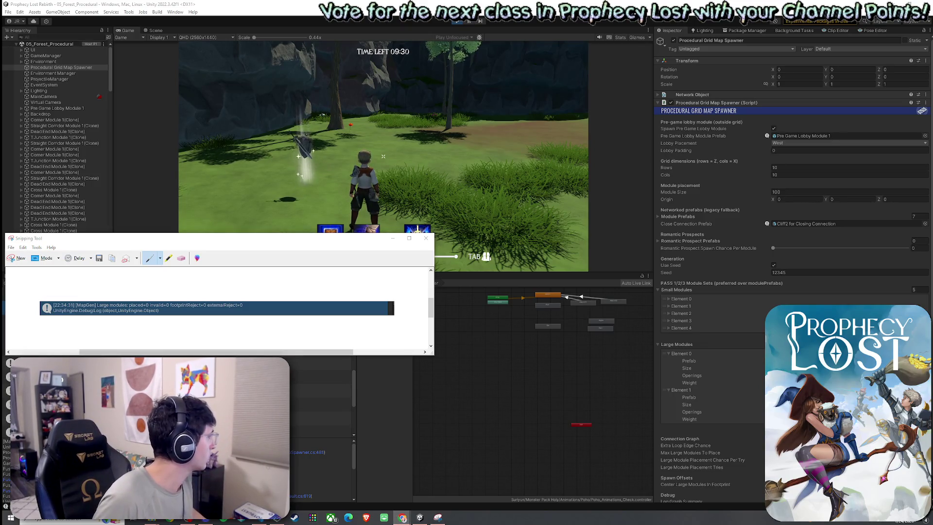
# Return to Unity's Scene view and fly the camera over the generated maze.
pyautogui.click(149, 28)
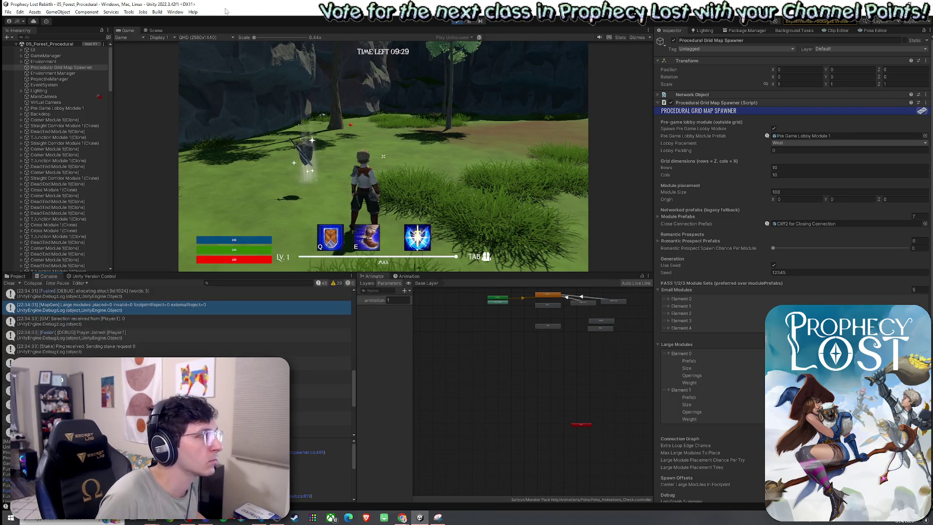
pyautogui.click(156, 31)
pyautogui.moveTo(418, 194)
pyautogui.mouseDown()
pyautogui.moveTo(417, 210)
pyautogui.moveTo(469, 202)
pyautogui.moveTo(613, 213)
pyautogui.moveTo(604, 223)
pyautogui.moveTo(472, 139)
pyautogui.moveTo(643, 194)
pyautogui.moveTo(554, 188)
pyautogui.moveTo(516, 138)
pyautogui.mouseUp()
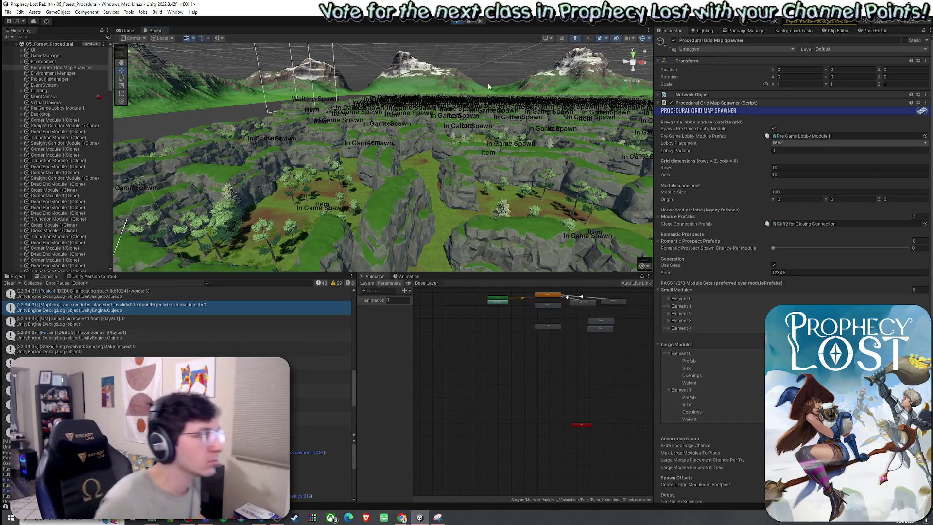
# Stop the playtest and clear all Console messages.
pyautogui.hotkey('ctrl', 'p')
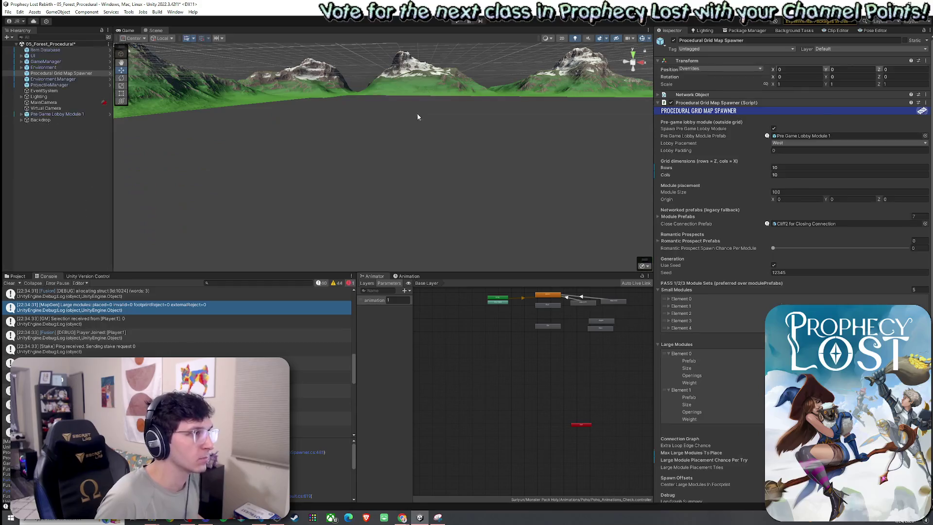
pyautogui.click(9, 283)
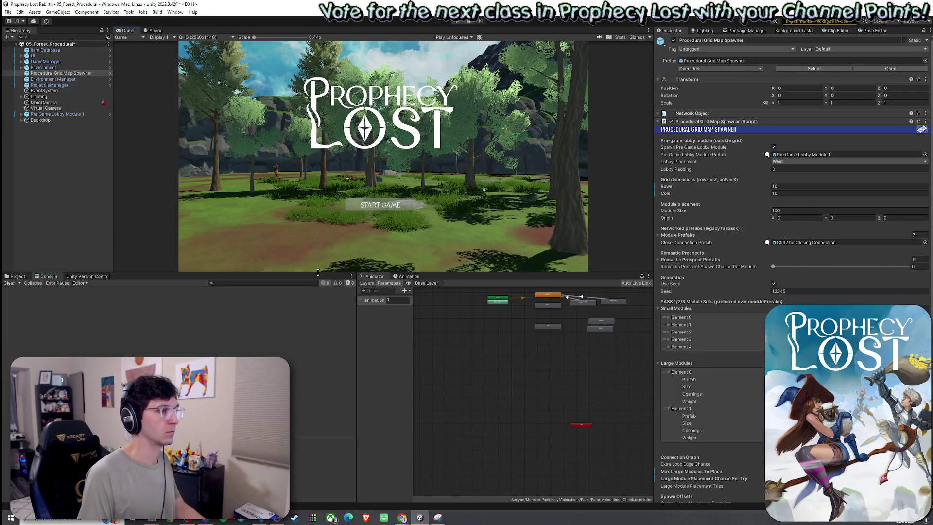
# Drag the Game view taller and save the forest scene.
pyautogui.moveTo(320, 273); pyautogui.dragTo(332, 329)
pyautogui.click(8, 11)
pyautogui.click(22, 47)
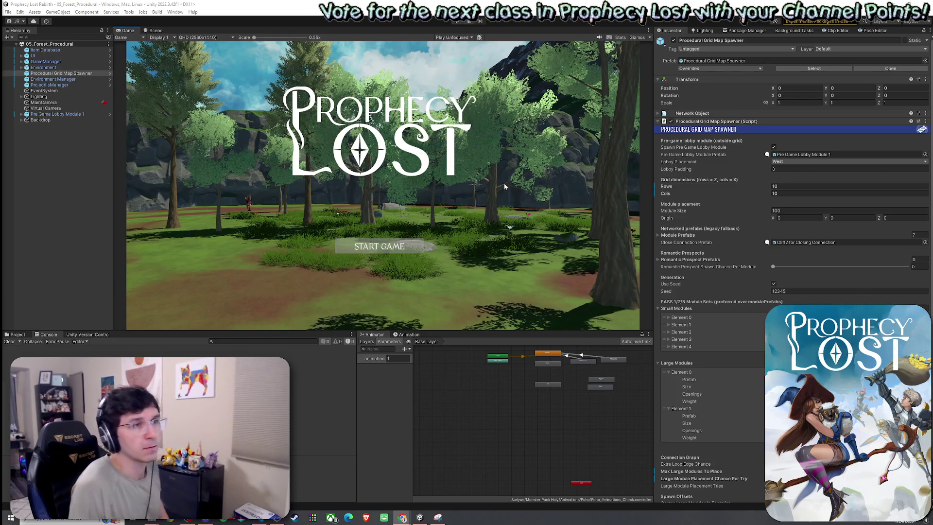
# Snip the Procedural Grid Map Spawner's Inspector settings with Snipping Tool, then return to Unity's Project panel.
pyautogui.scroll(-2, 694, 264)
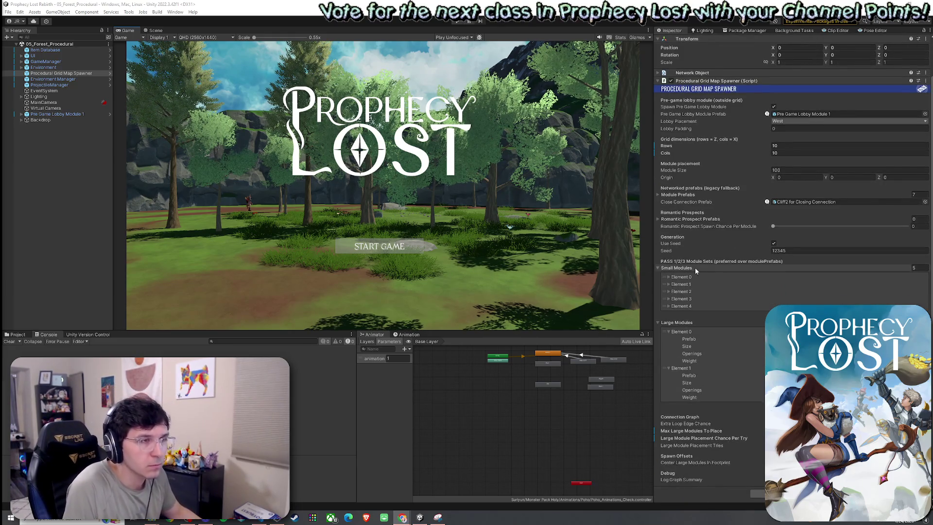
pyautogui.press('super')
pyautogui.write('snip')
pyautogui.press('Return')
pyautogui.click(18, 258)
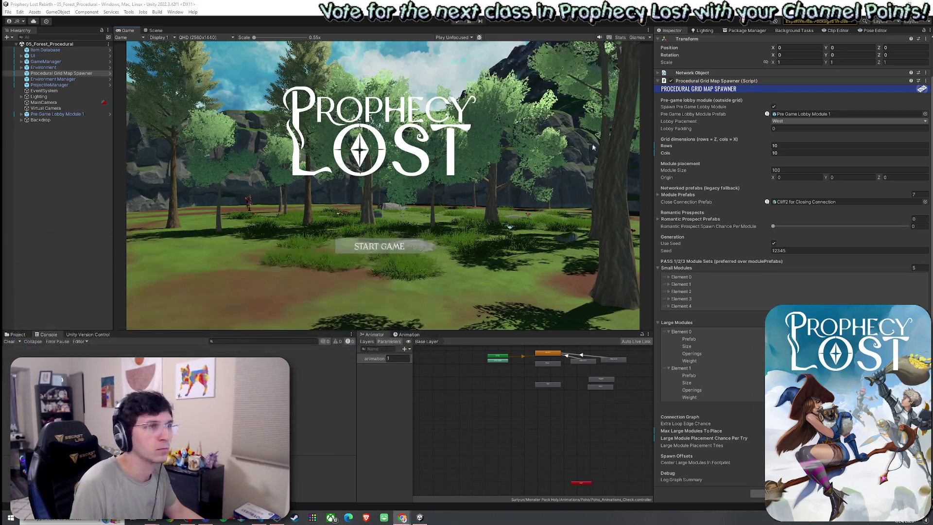
pyautogui.moveTo(656, 76)
pyautogui.mouseDown()
pyautogui.moveTo(925, 340)
pyautogui.moveTo(928, 487)
pyautogui.mouseUp()
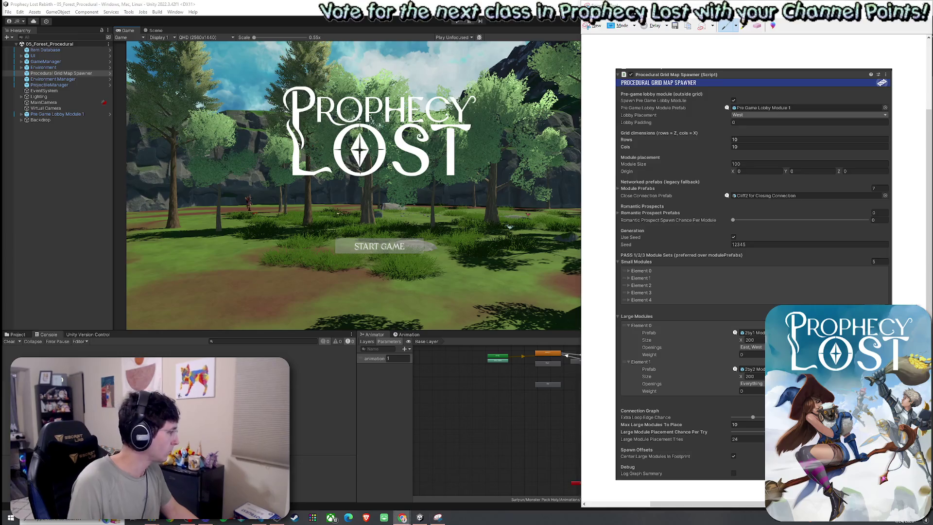
pyautogui.click(170, 225)
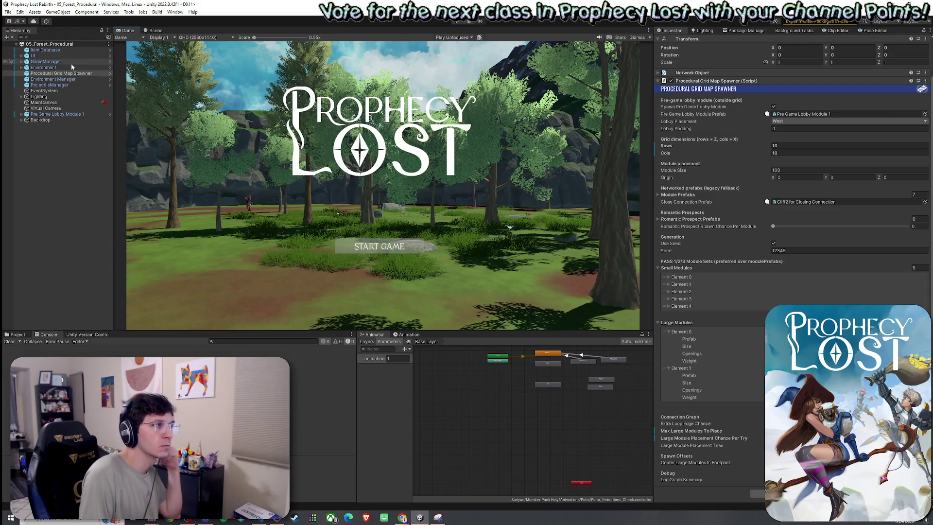
pyautogui.click(18, 334)
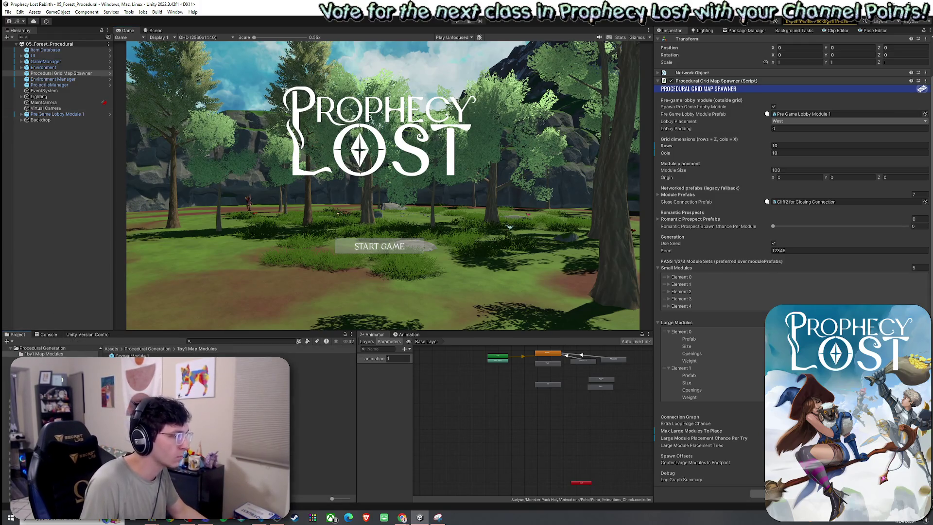
# Open the 2by2 Module 1 prefab from the 2by2 Map Modules folder.
pyautogui.click(148, 348)
pyautogui.doubleClick(131, 368)
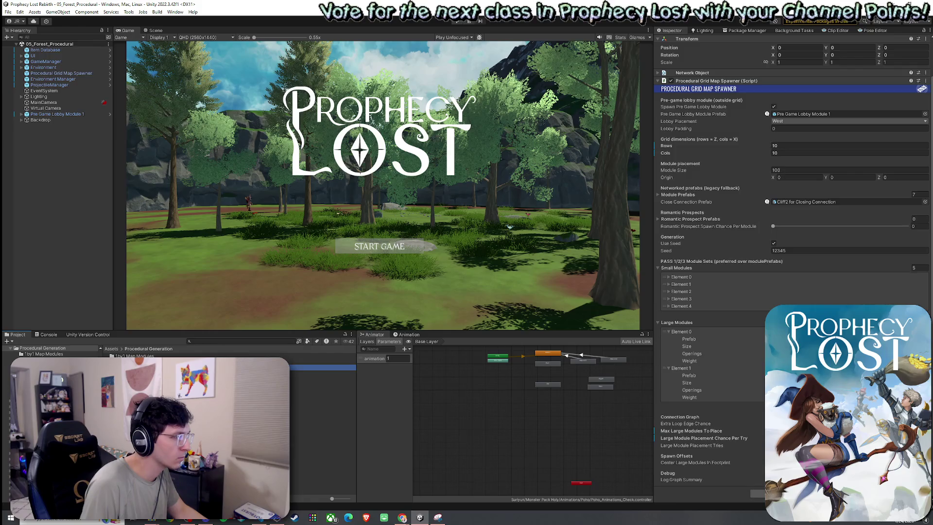
pyautogui.doubleClick(130, 355)
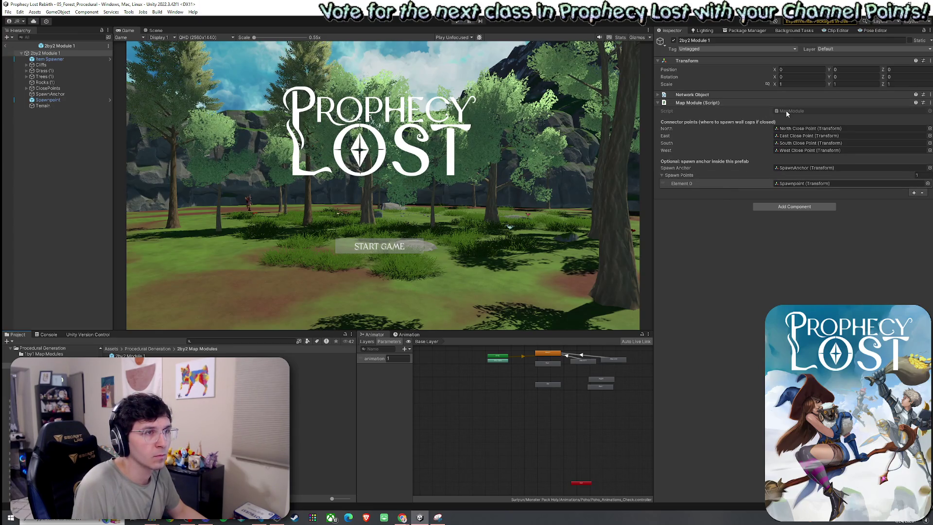
# Search Add Component for 'bigm' and 'MapM', then dismiss it without adding anything.
pyautogui.click(783, 206)
pyautogui.write('bigm')
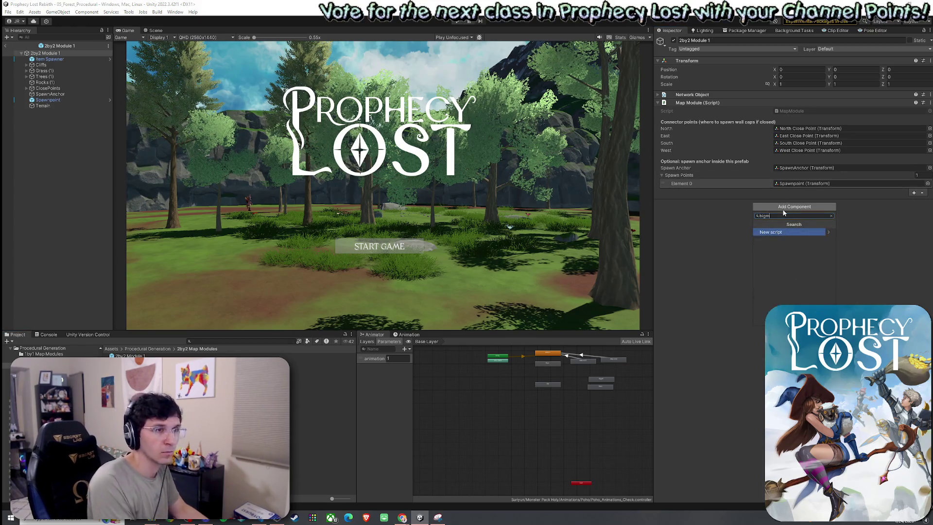
pyautogui.press('BackSpace')
pyautogui.press('BackSpace')
pyautogui.press('BackSpace')
pyautogui.write('MapM')
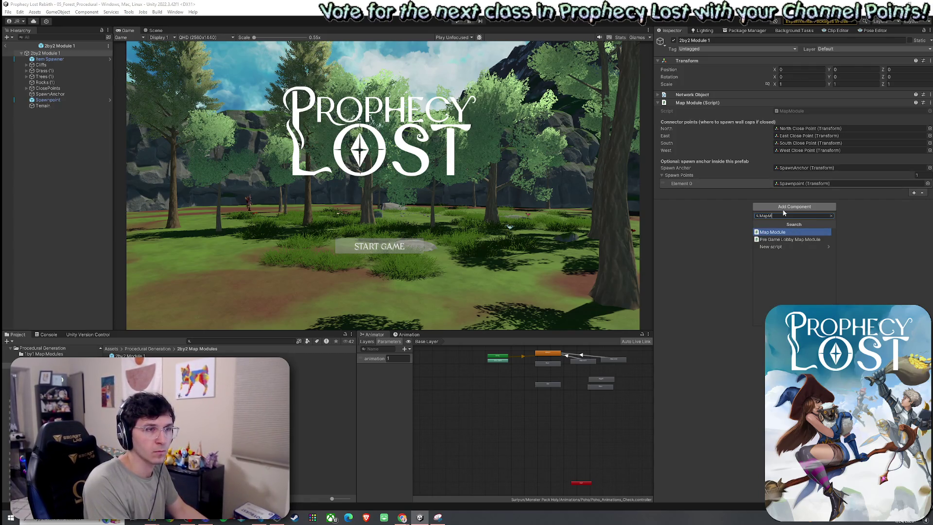
pyautogui.press('BackSpace')
pyautogui.press('BackSpace')
pyautogui.press('BackSpace')
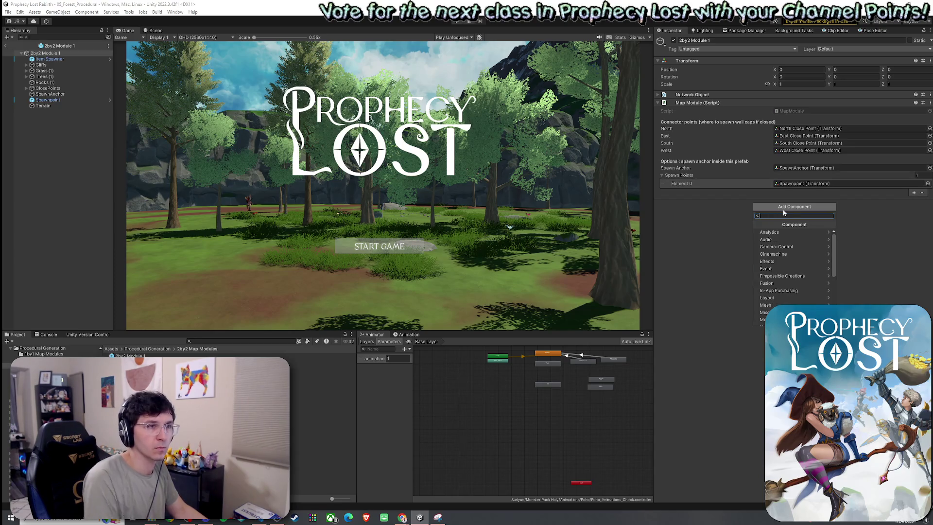
pyautogui.click(730, 211)
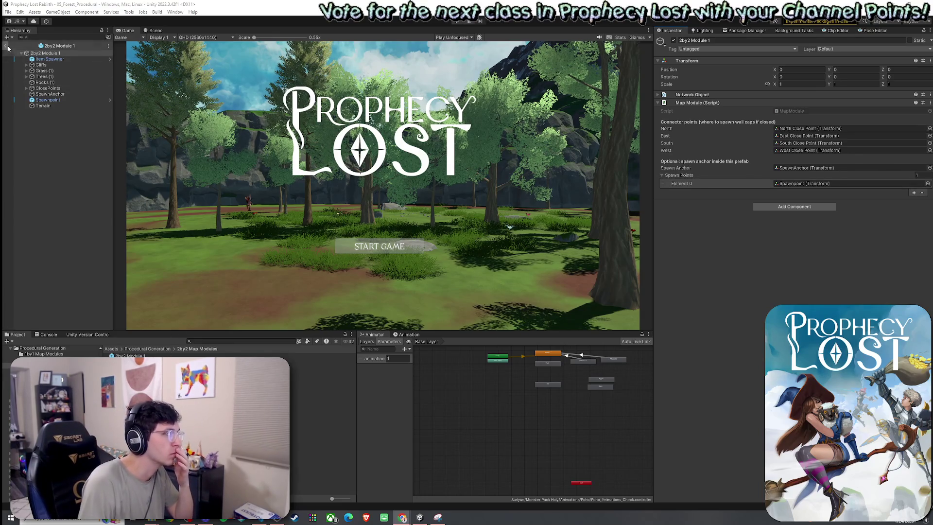
# Browse the Procedural Generation folders and open the Procedural Grid Map Spawner prefab from Game Loop Prefabs.
pyautogui.click(153, 349)
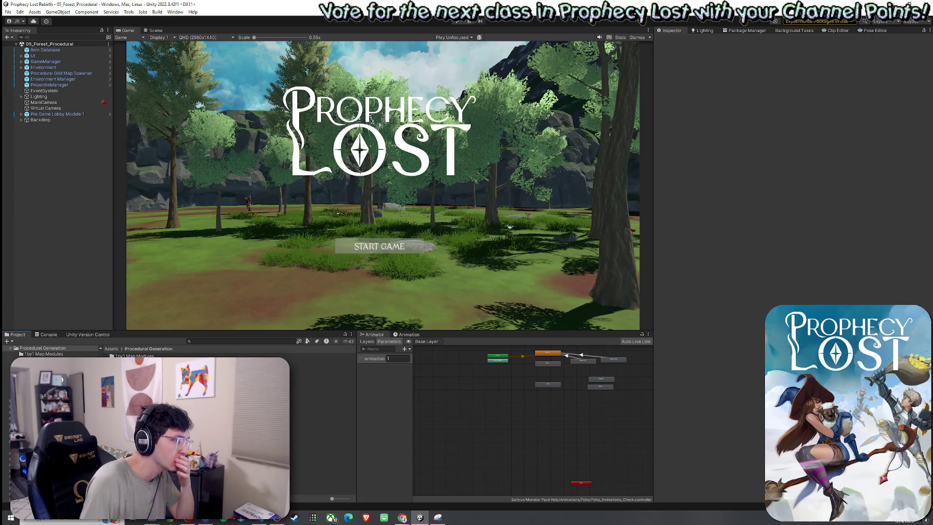
pyautogui.doubleClick(322, 376)
pyautogui.click(147, 348)
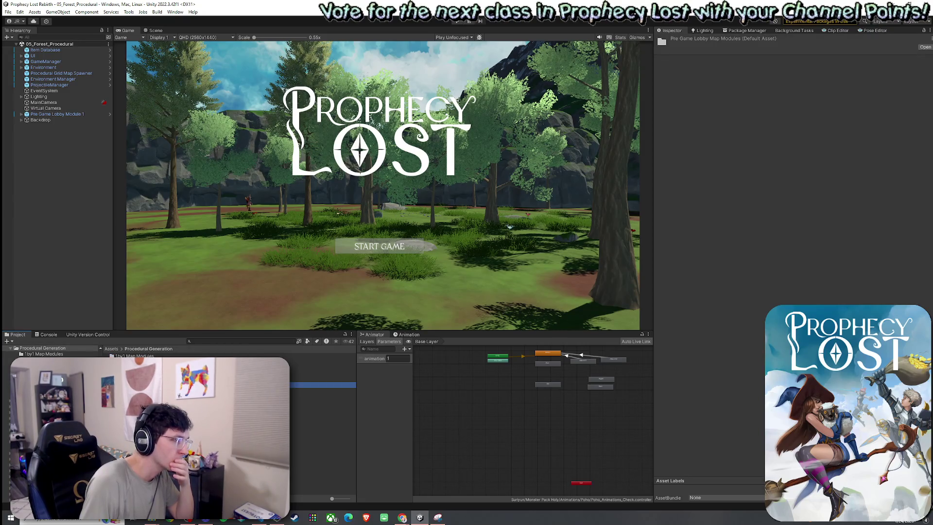
pyautogui.click(322, 379)
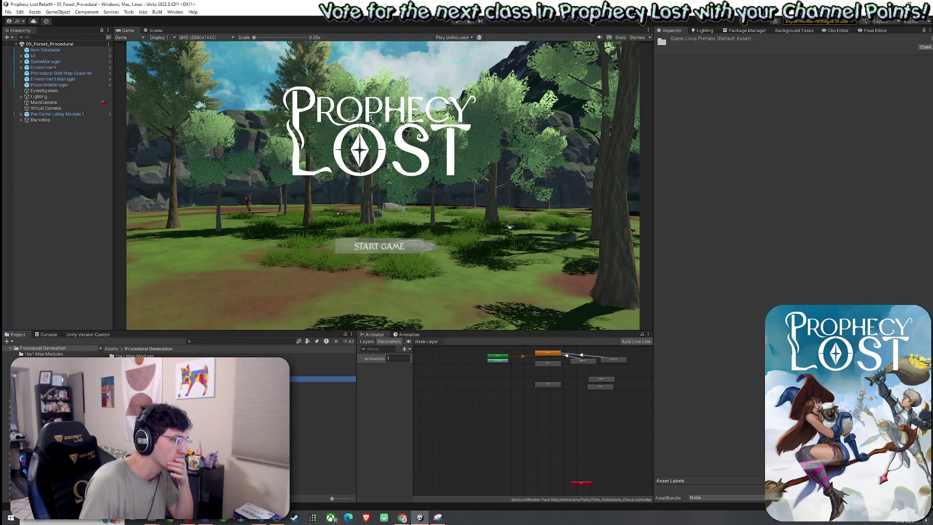
pyautogui.click(323, 372)
pyautogui.doubleClick(194, 373)
pyautogui.doubleClick(145, 356)
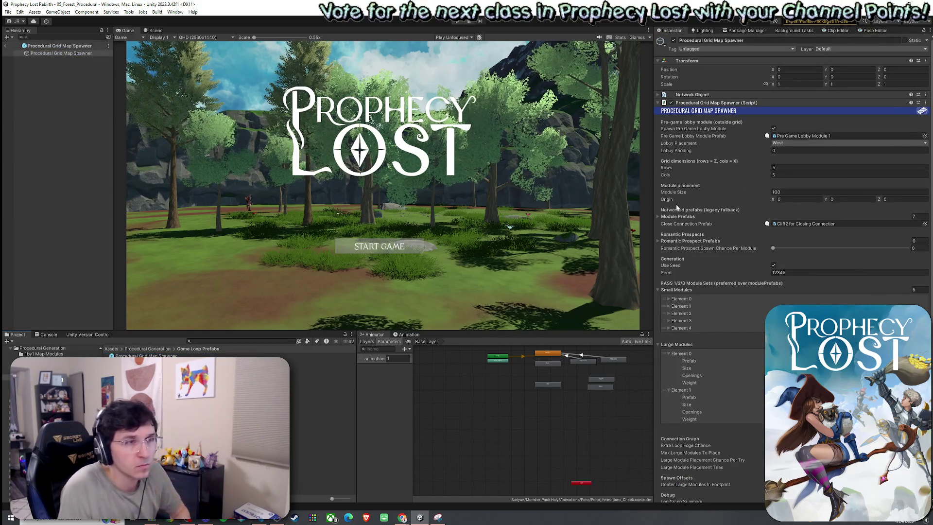
# Save the spawner prefab and inspect Element 1 under Large Modules.
pyautogui.scroll(-1, 678, 196)
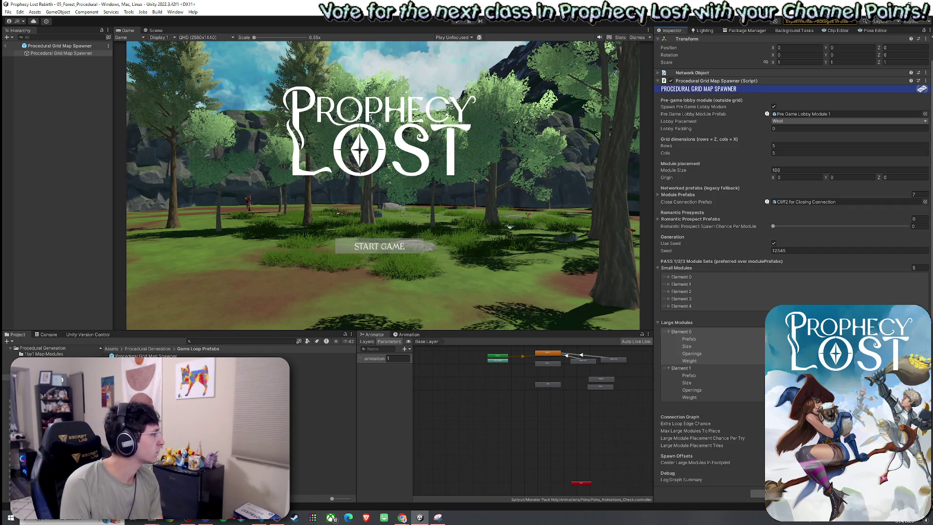
pyautogui.hotkey('alt', 'Tab')
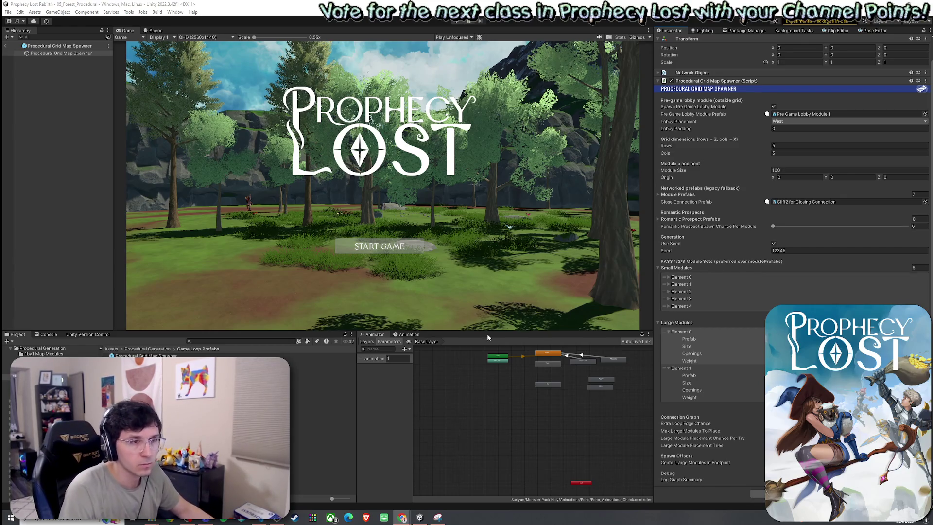
pyautogui.hotkey('ctrl', 's')
pyautogui.click(680, 368)
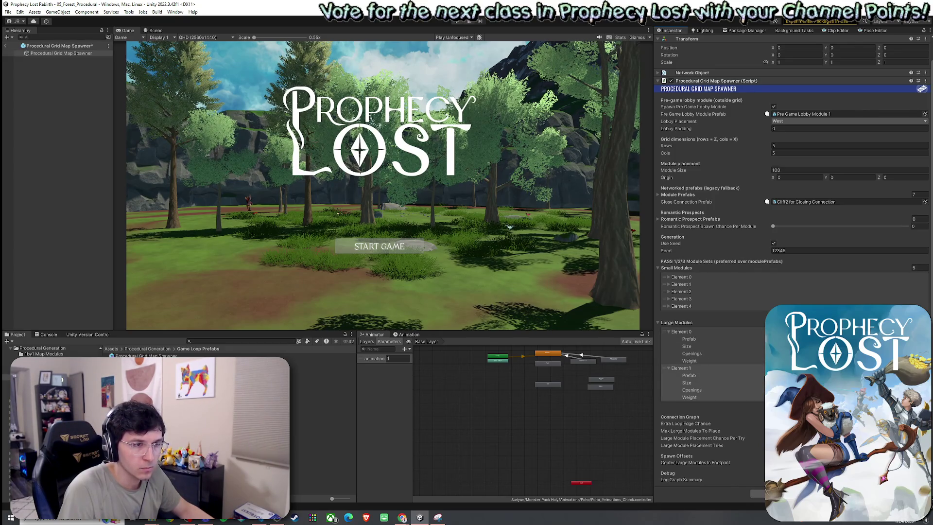
# Return to the scene, select the Procedural Grid Map Spawner, enter play mode and start the game.
pyautogui.click(6, 47)
pyautogui.click(58, 73)
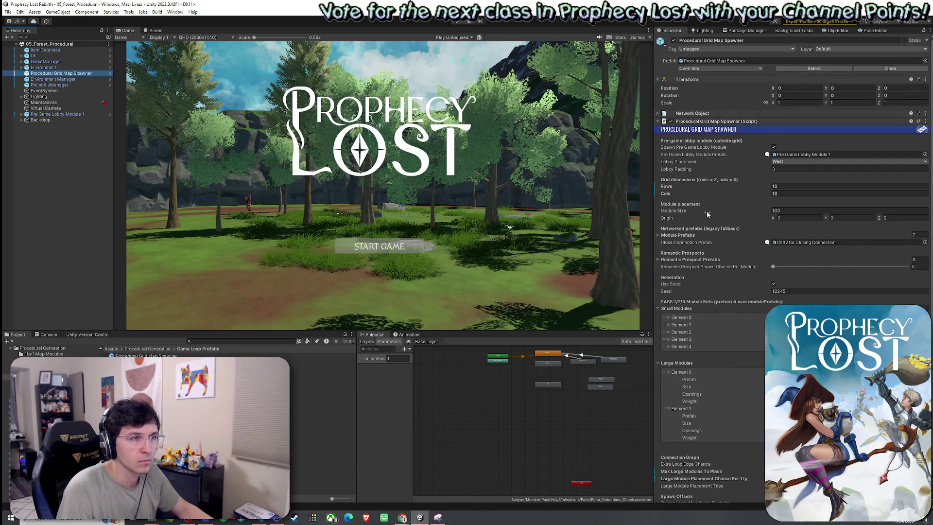
pyautogui.click(7, 12)
pyautogui.press('Escape')
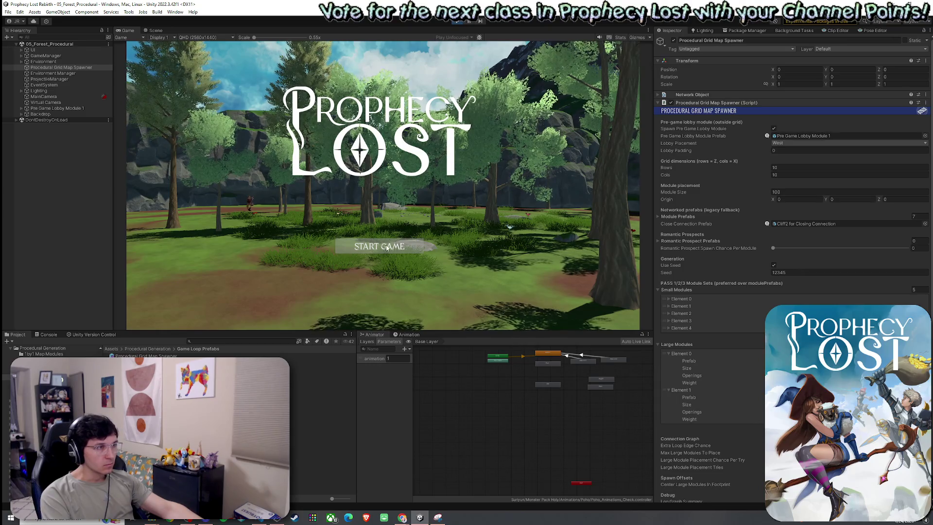
pyautogui.click(384, 250)
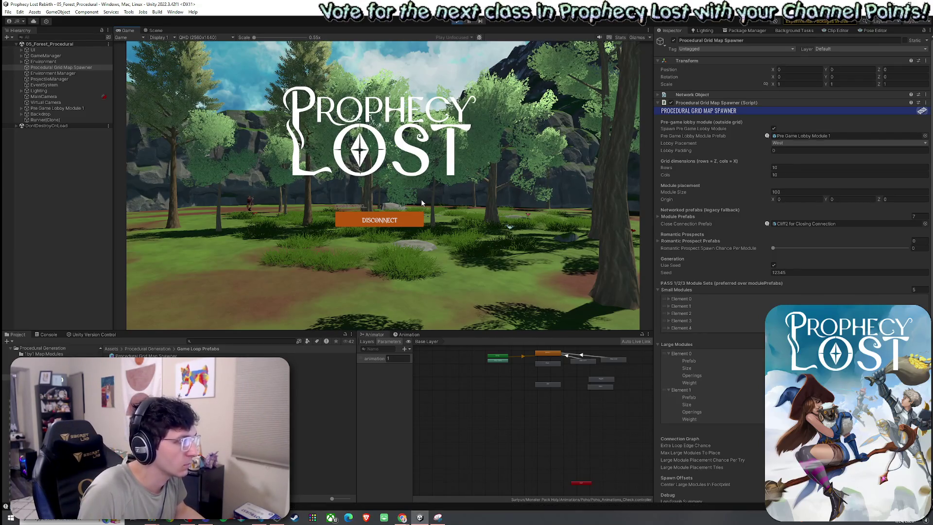
# Walk the player forward with W and show the Console log messages.
pyautogui.press('w')
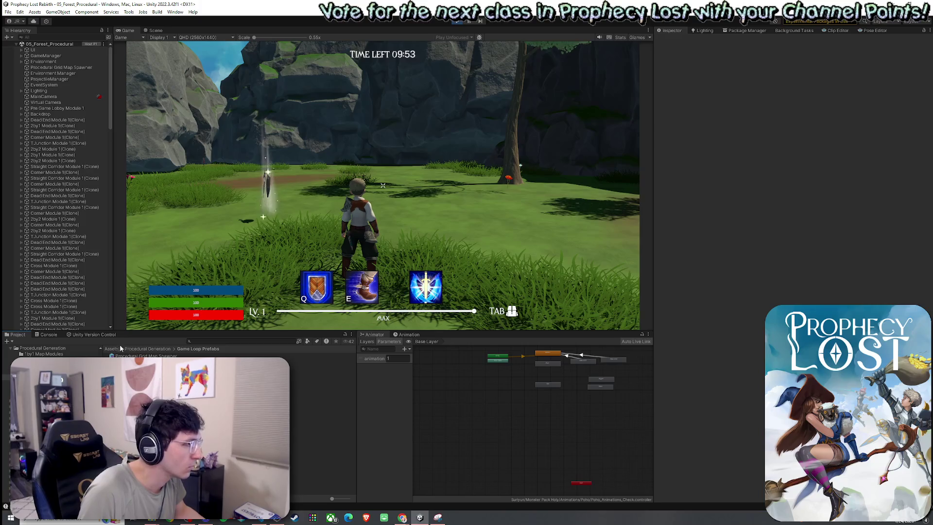
pyautogui.click(48, 335)
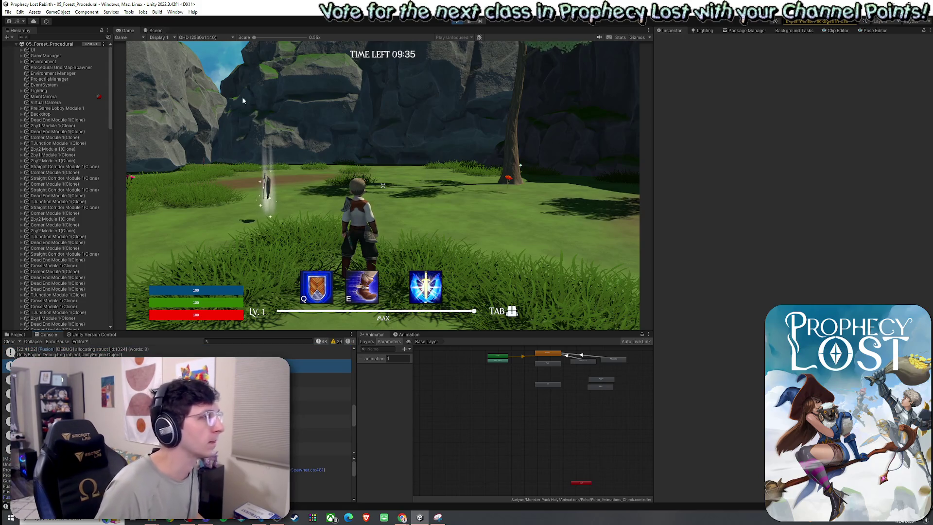
# Orbit and zoom the Scene view out to the whole generated forest grid, with Gizmos hidden.
pyautogui.hotkey('ctrl', '1')
pyautogui.moveTo(364, 221)
pyautogui.mouseDown()
pyautogui.moveTo(474, 251)
pyautogui.moveTo(627, 275)
pyautogui.moveTo(638, 288)
pyautogui.moveTo(631, 204)
pyautogui.moveTo(630, 294)
pyautogui.moveTo(689, 290)
pyautogui.moveTo(685, 314)
pyautogui.moveTo(695, 306)
pyautogui.moveTo(637, 240)
pyautogui.moveTo(483, 183)
pyautogui.moveTo(516, 185)
pyautogui.moveTo(637, 129)
pyautogui.moveTo(599, 137)
pyautogui.moveTo(602, 125)
pyautogui.moveTo(809, 246)
pyautogui.moveTo(852, 250)
pyautogui.mouseUp()
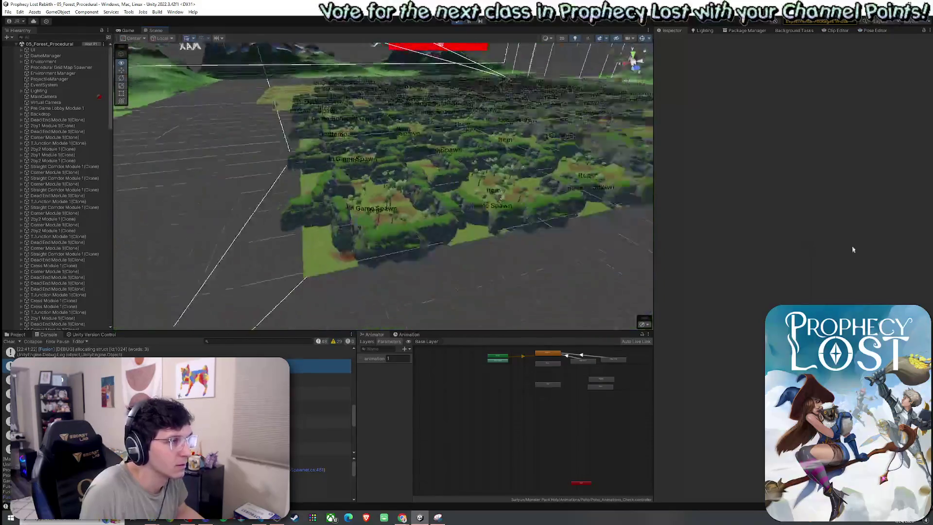
pyautogui.moveTo(140, 300)
pyautogui.mouseDown()
pyautogui.moveTo(233, 304)
pyautogui.moveTo(237, 319)
pyautogui.mouseUp()
pyautogui.scroll(3, 237, 319)
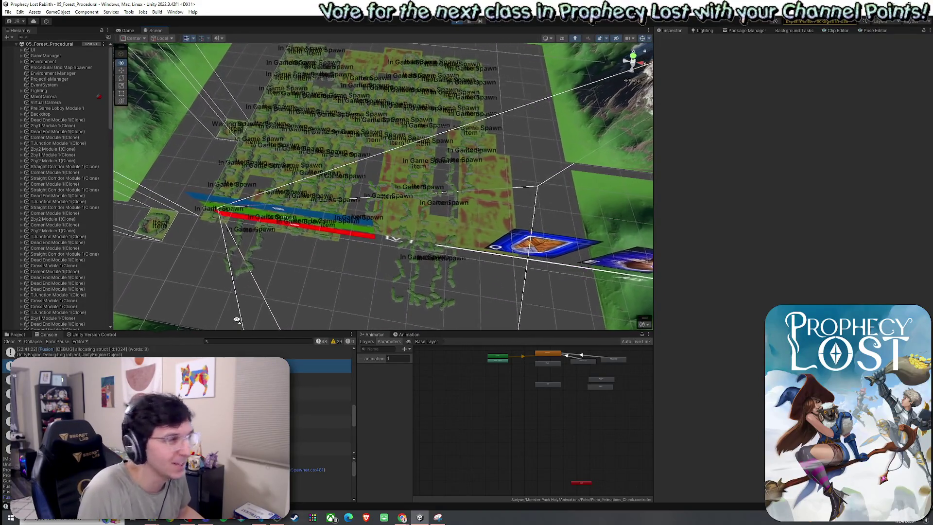
pyautogui.moveTo(237, 319)
pyautogui.mouseDown()
pyautogui.moveTo(302, 314)
pyautogui.moveTo(168, 299)
pyautogui.mouseUp()
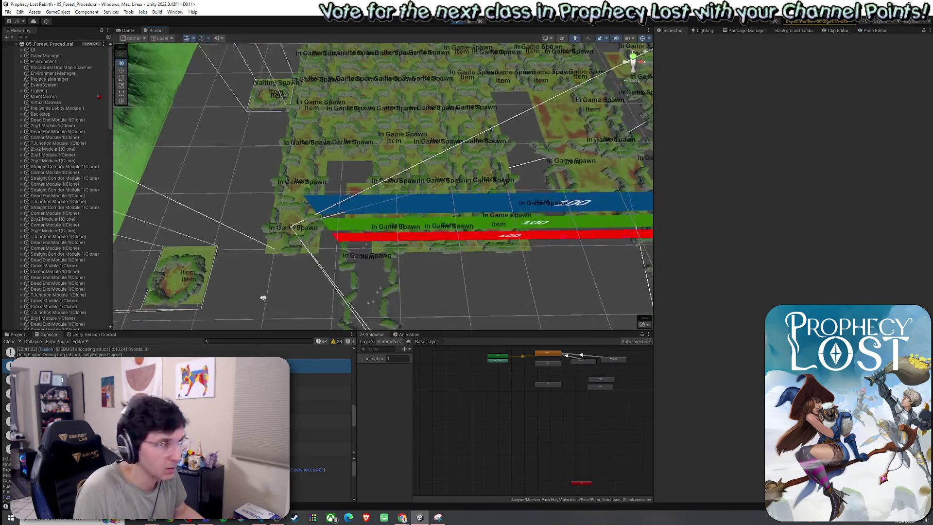
pyautogui.moveTo(271, 298)
pyautogui.mouseDown()
pyautogui.moveTo(443, 285)
pyautogui.moveTo(448, 268)
pyautogui.moveTo(451, 286)
pyautogui.moveTo(549, 272)
pyautogui.moveTo(243, 266)
pyautogui.moveTo(416, 267)
pyautogui.moveTo(413, 279)
pyautogui.moveTo(547, 261)
pyautogui.mouseUp()
pyautogui.click(643, 39)
pyautogui.moveTo(437, 199)
pyautogui.mouseDown()
pyautogui.moveTo(433, 214)
pyautogui.moveTo(432, 183)
pyautogui.moveTo(513, 188)
pyautogui.mouseUp()
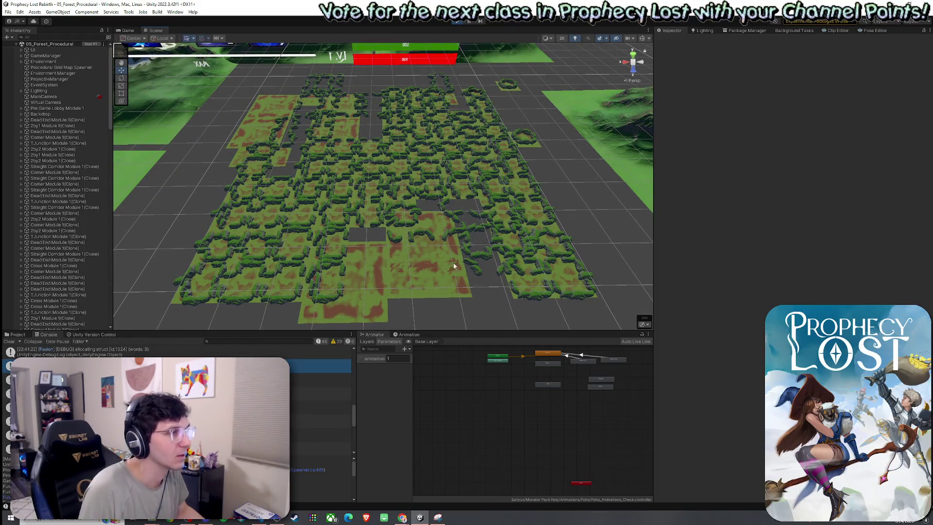
pyautogui.press('super')
# Capture the generated forest map overview in Snipping Tool.
pyautogui.write('snip')
pyautogui.click(257, 321)
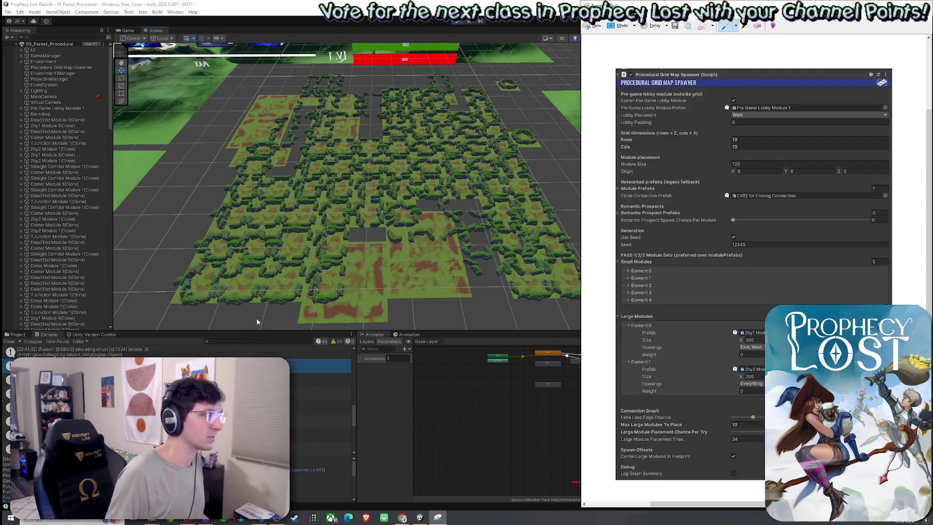
pyautogui.click(588, 25)
pyautogui.moveTo(207, 61); pyautogui.dragTo(577, 321)
pyautogui.click(185, 25)
pyautogui.click(204, 35)
pyautogui.moveTo(167, 65)
pyautogui.mouseDown()
pyautogui.moveTo(529, 321)
pyautogui.moveTo(577, 340)
pyautogui.moveTo(611, 334)
pyautogui.mouseUp()
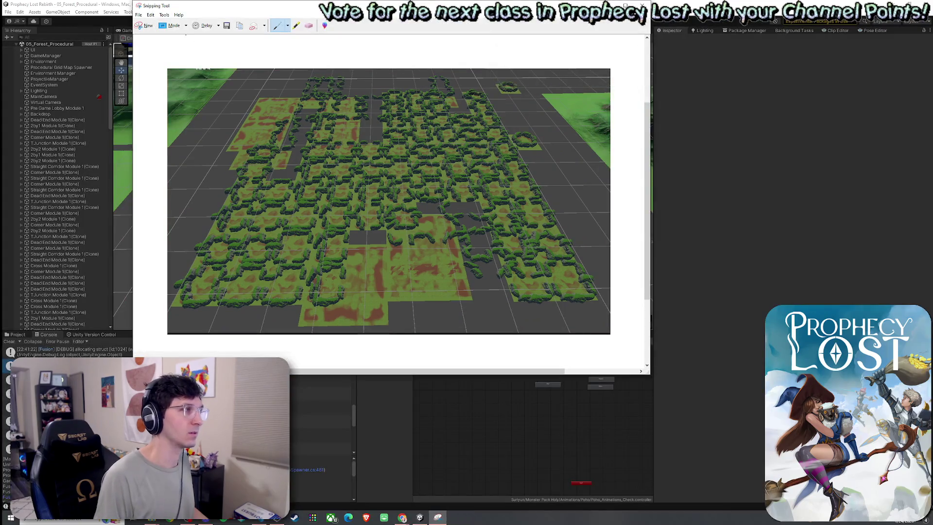
# Go back to Unity and try saving the scene, which play mode refuses.
pyautogui.hotkey('alt', 'Tab')
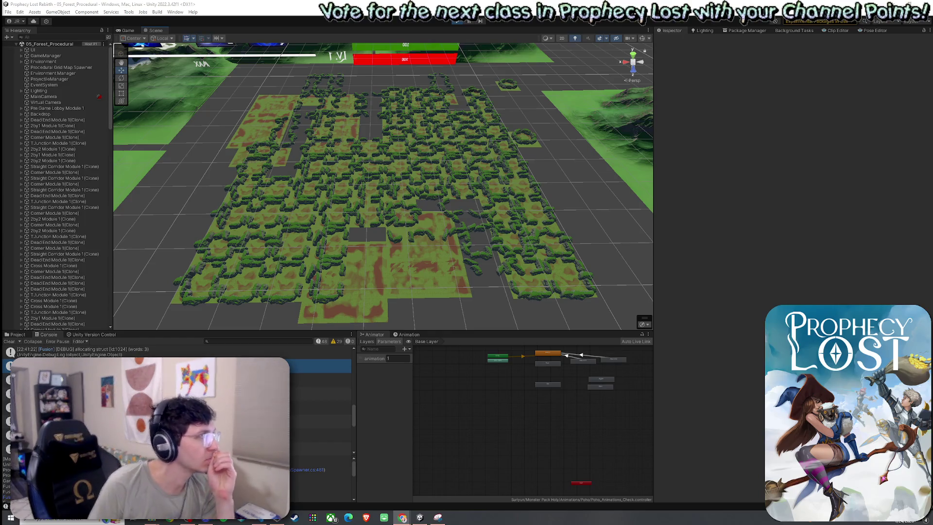
pyautogui.click(8, 12)
pyautogui.click(28, 55)
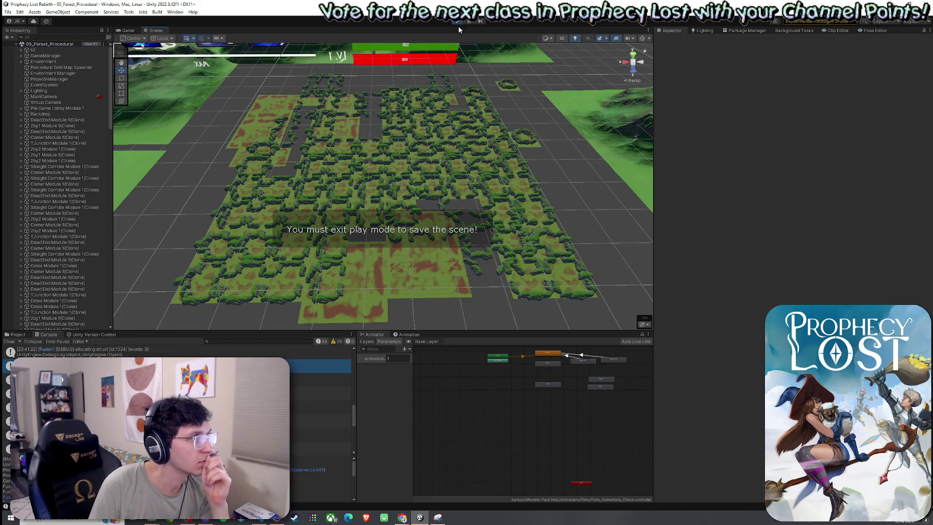
# Exit play mode, save the 05_Forest_Procedural scene, and select the Procedural Grid Map Spawner.
pyautogui.hotkey('ctrl', 'p')
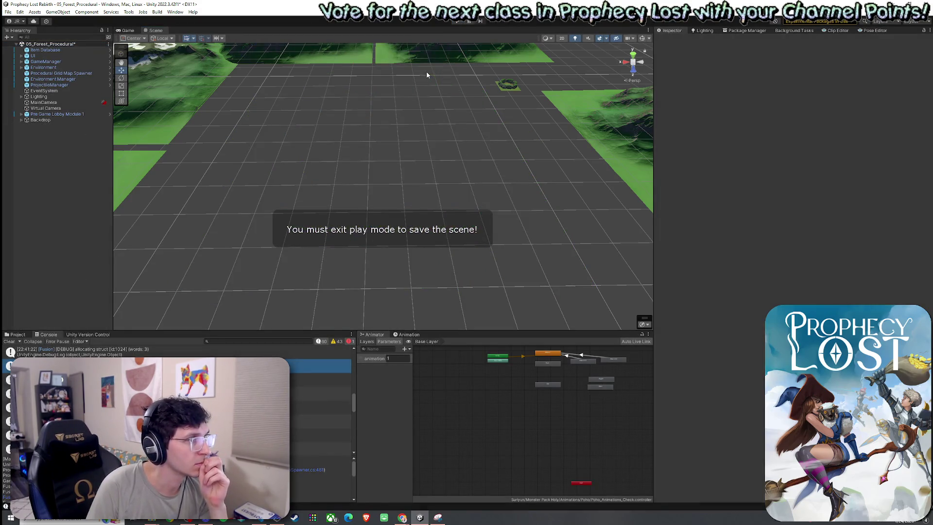
pyautogui.click(8, 12)
pyautogui.click(19, 47)
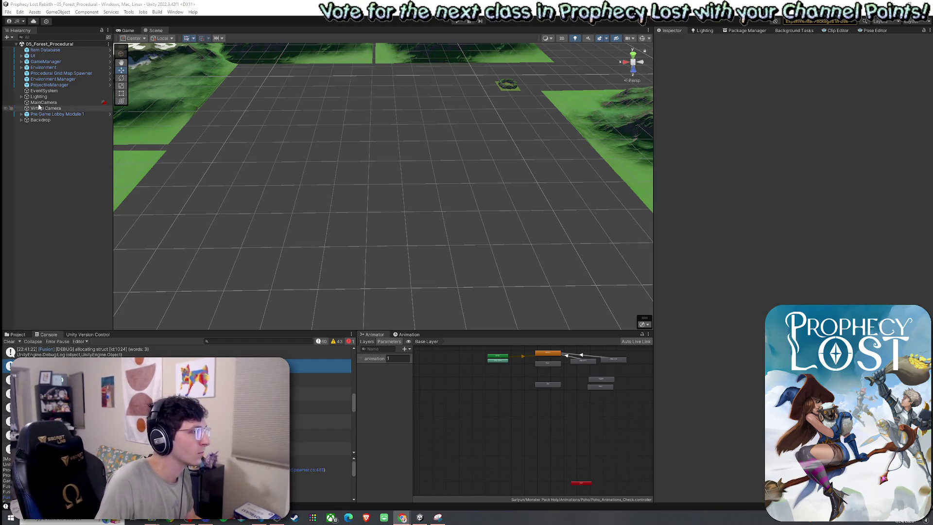
pyautogui.click(59, 73)
pyautogui.press('super')
pyautogui.write('snip')
pyautogui.press('Return')
pyautogui.click(145, 25)
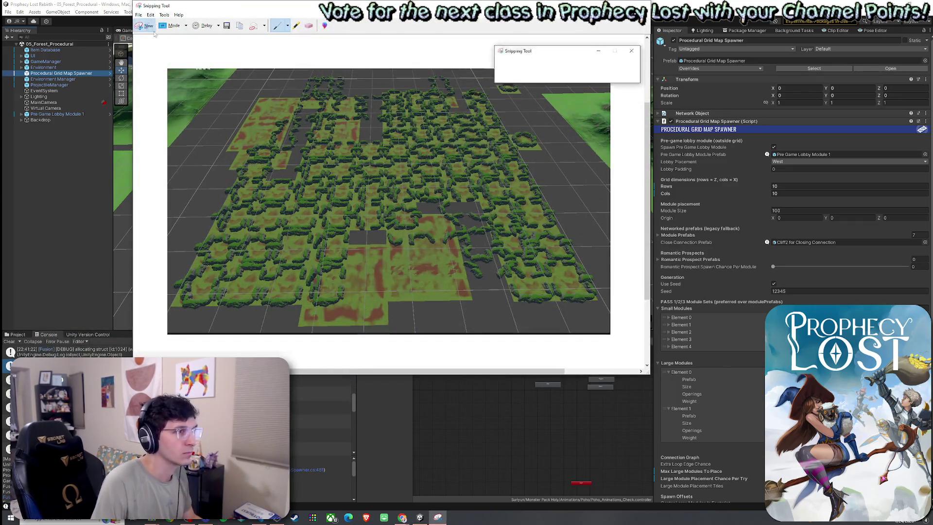
pyautogui.moveTo(651, 113)
pyautogui.mouseDown()
pyautogui.moveTo(906, 440)
pyautogui.moveTo(932, 503)
pyautogui.mouseUp()
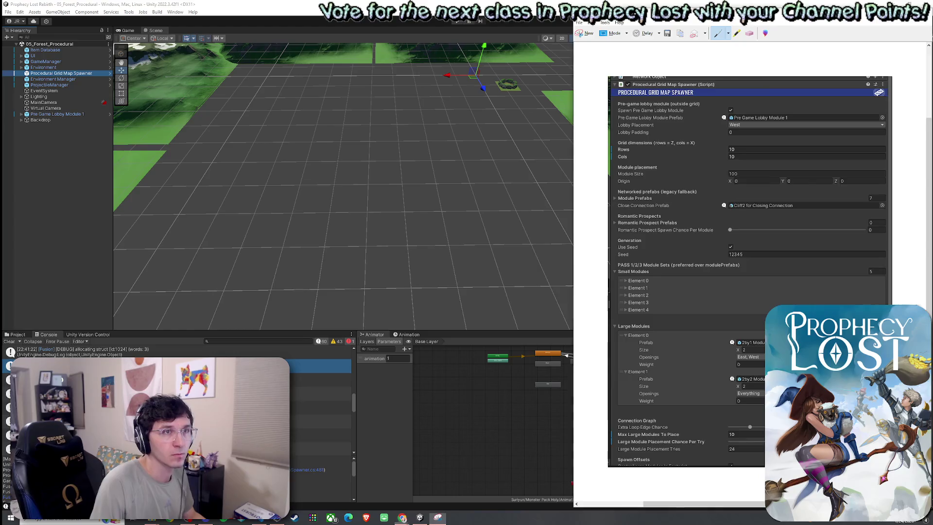
pyautogui.hotkey('alt', 'Tab')
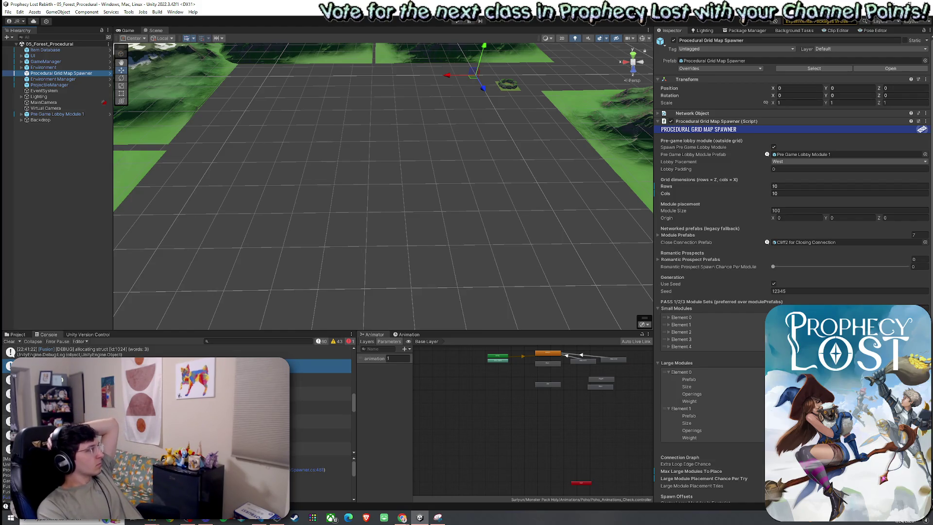
pyautogui.hotkey('alt', 'Tab')
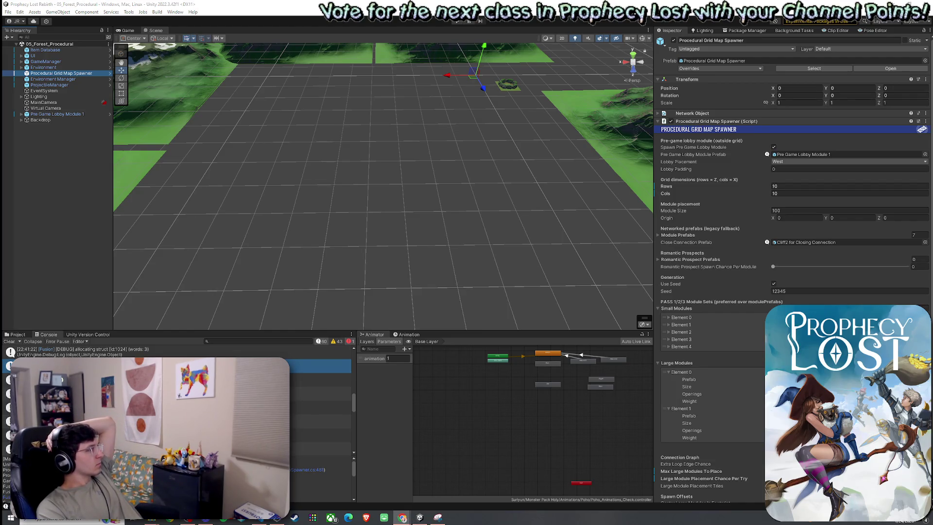
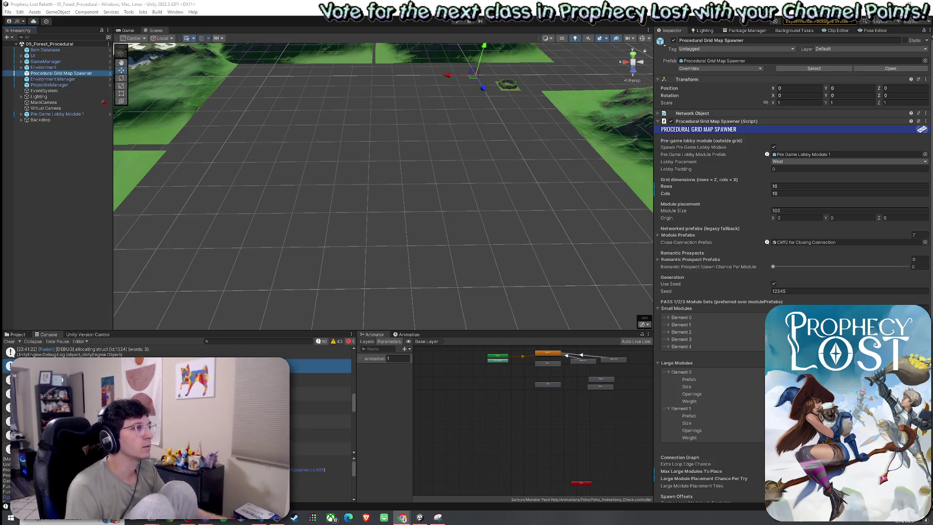
# Open the 2by2 Module 1 prefab from 2by2 Map Modules and frame its Terrain.
pyautogui.click(18, 335)
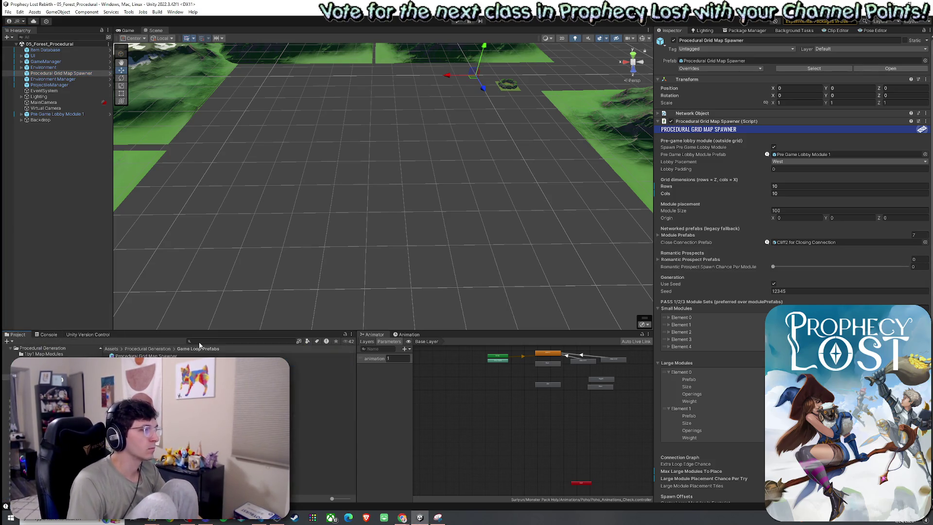
pyautogui.click(148, 349)
pyautogui.doubleClick(136, 367)
pyautogui.doubleClick(129, 355)
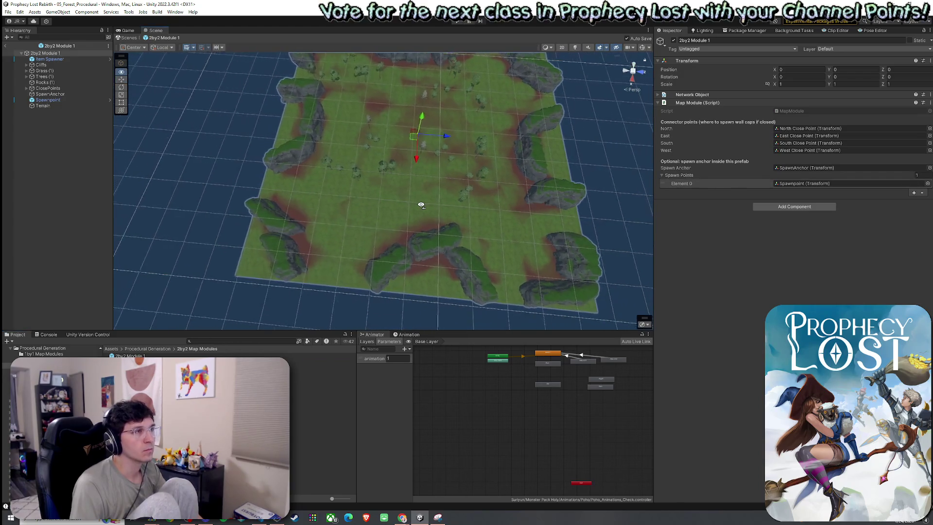
pyautogui.click(73, 52)
pyautogui.click(62, 59)
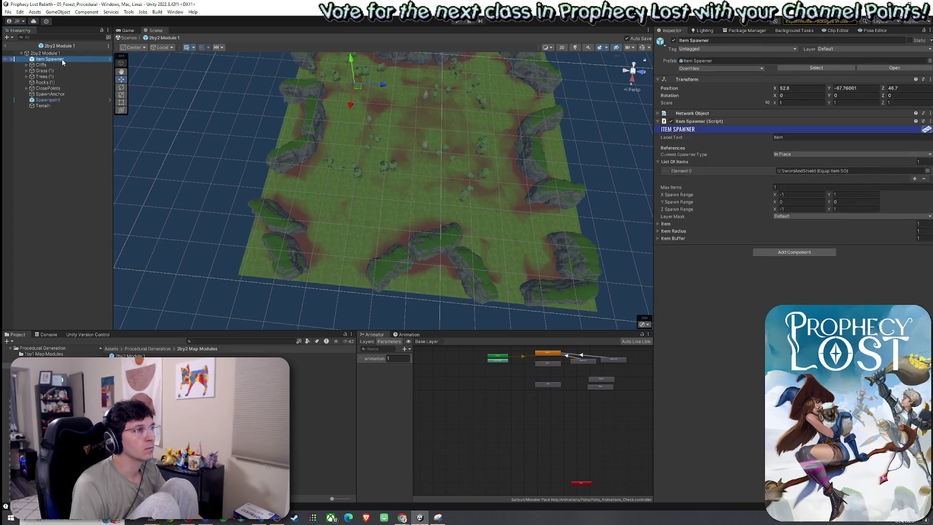
pyautogui.click(43, 106)
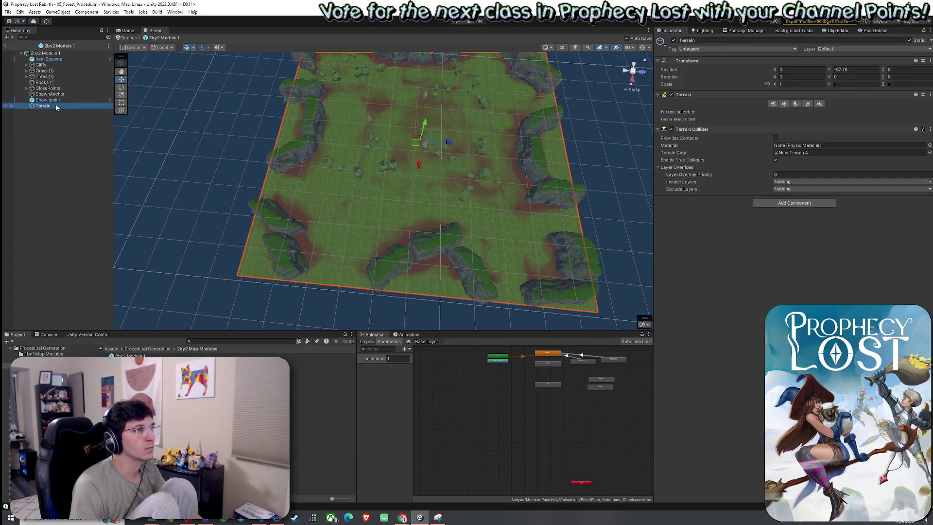
pyautogui.press('f')
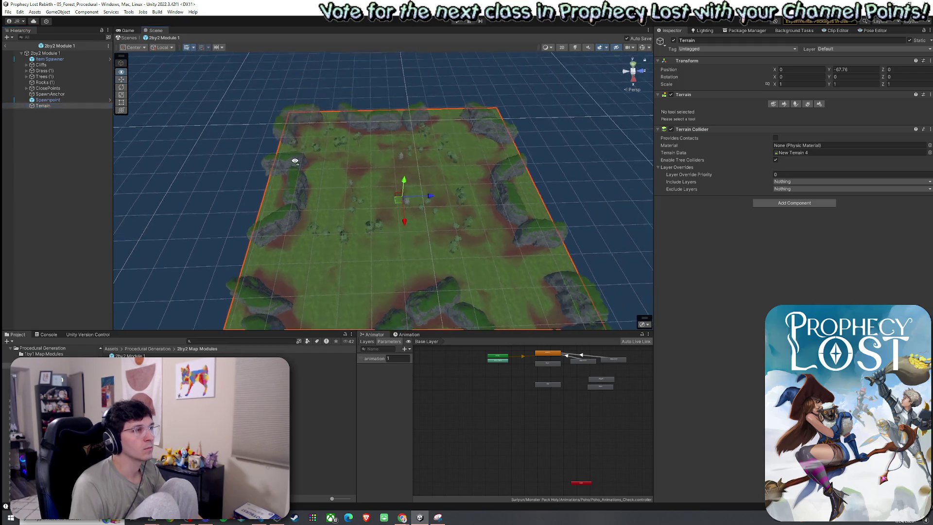
# Open Cross Module 1 from 1by1 Map Modules and inspect its Terrain for Module 1.
pyautogui.click(160, 349)
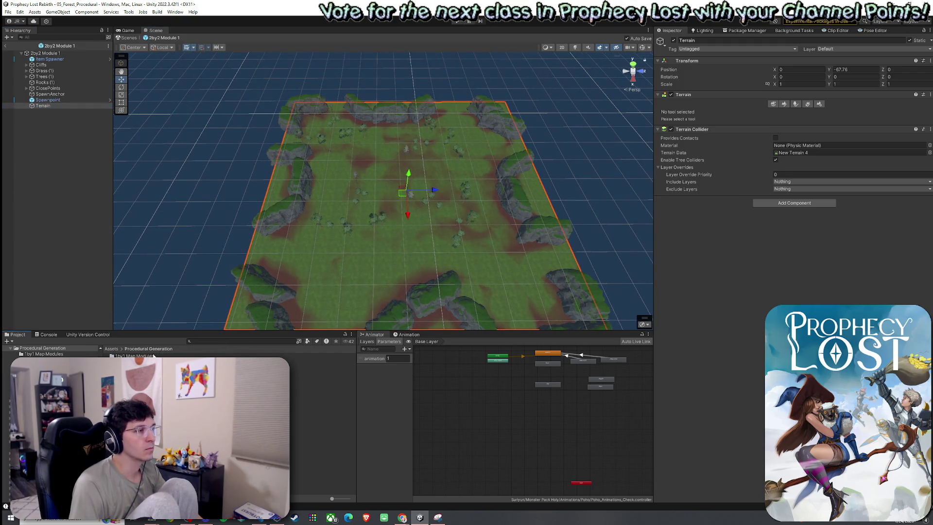
pyautogui.doubleClick(153, 356)
pyautogui.doubleClick(132, 362)
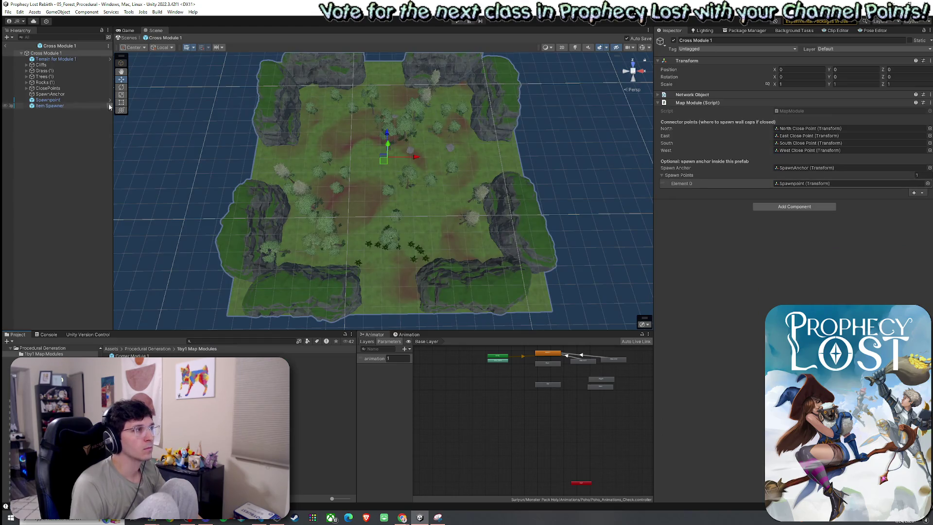
pyautogui.click(372, 169)
pyautogui.keyDown('alt'); pyautogui.moveTo(415, 183); pyautogui.dragTo(456, 182); pyautogui.keyUp('alt')
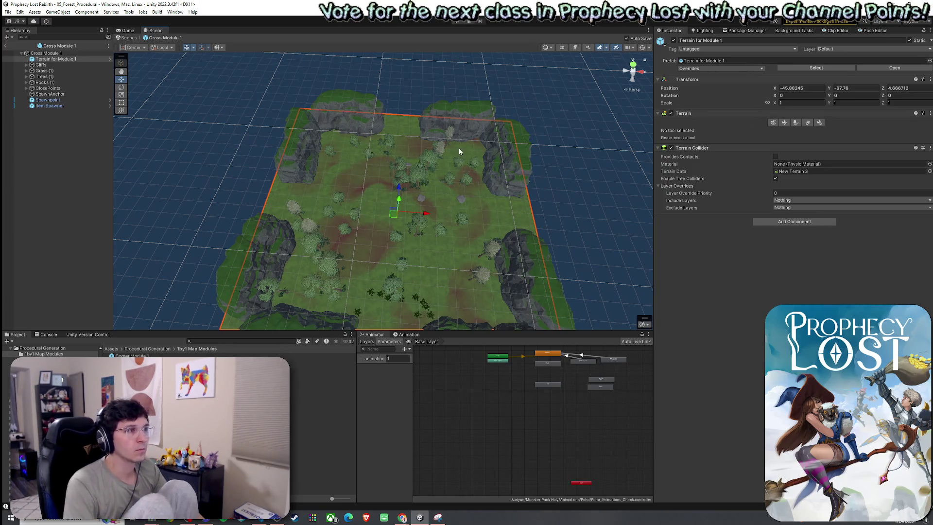
# Open the Corner Module 1 prefab and look down on it.
pyautogui.doubleClick(155, 355)
pyautogui.moveTo(235, 265)
pyautogui.keyDown('alt'); pyautogui.mouseDown()
pyautogui.moveTo(292, 267)
pyautogui.moveTo(292, 277)
pyautogui.moveTo(237, 298)
pyautogui.mouseUp(); pyautogui.keyUp('alt')
pyautogui.scroll(-5, 220, 308)
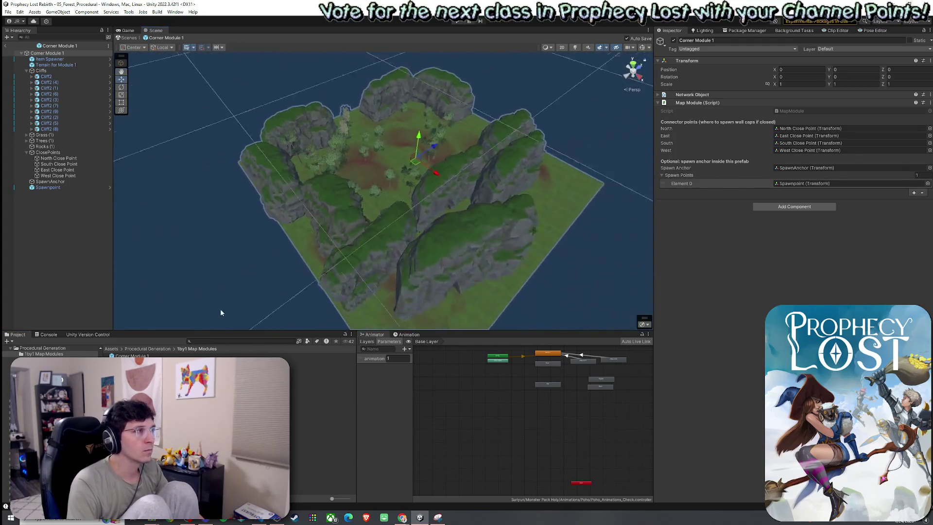
# Select the corner module's Terrain for Module 1 and try X -42.71, then cancel it.
pyautogui.click(49, 65)
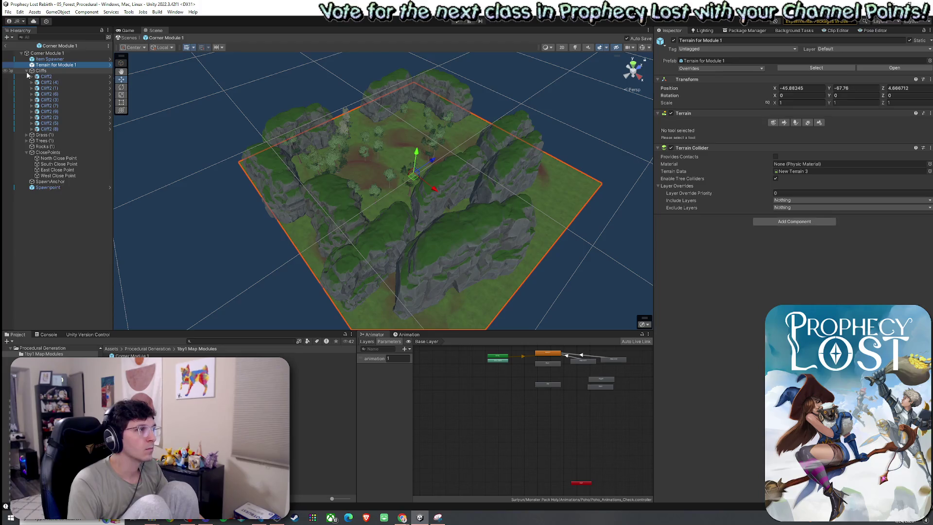
pyautogui.click(27, 71)
pyautogui.moveTo(306, 149)
pyautogui.keyDown('alt'); pyautogui.mouseDown()
pyautogui.moveTo(392, 169)
pyautogui.moveTo(390, 183)
pyautogui.mouseUp(); pyautogui.keyUp('alt')
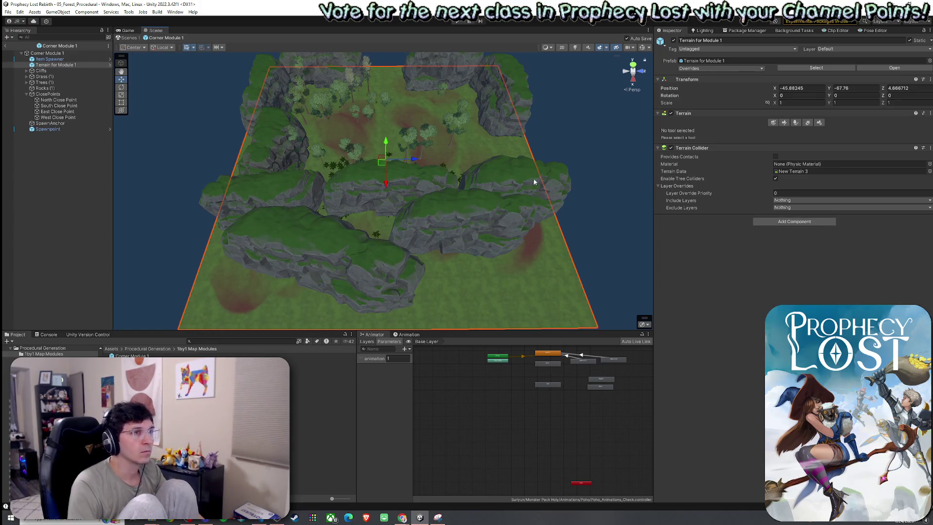
pyautogui.click(782, 88)
pyautogui.write('-42.71')
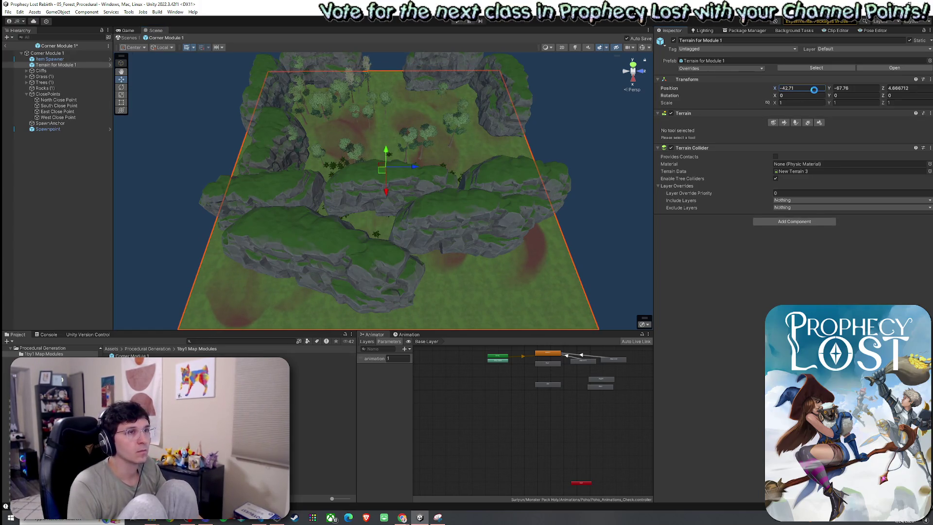
pyautogui.press('Escape')
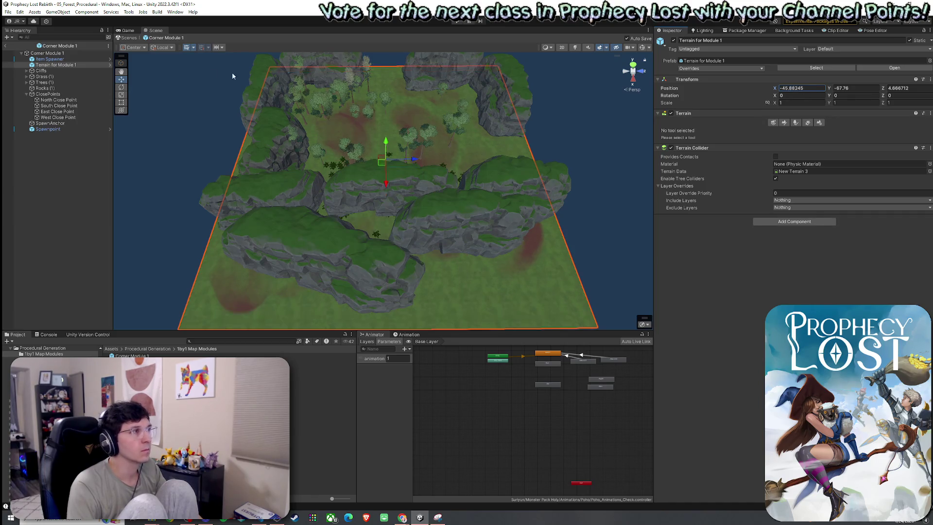
# Set all the module's children to X 0, trying Z 0 before undoing it.
pyautogui.click(48, 58)
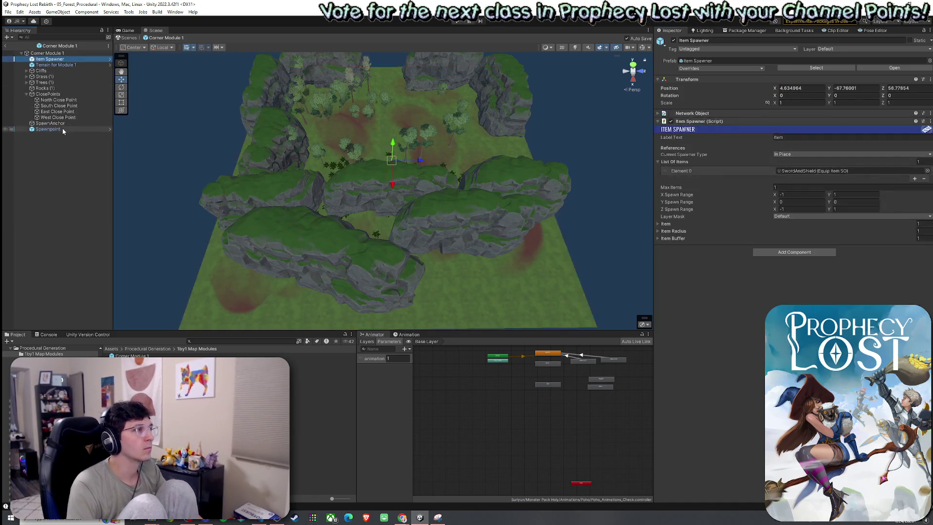
pyautogui.keyDown('shift'); pyautogui.click(62, 128); pyautogui.keyUp('shift')
pyautogui.click(785, 69)
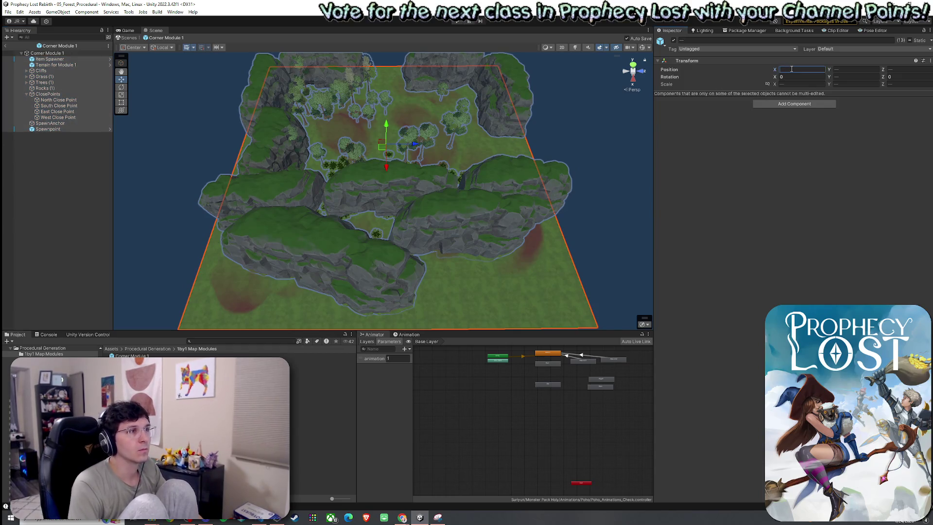
pyautogui.write('0')
pyautogui.scroll(-5, 445, 192)
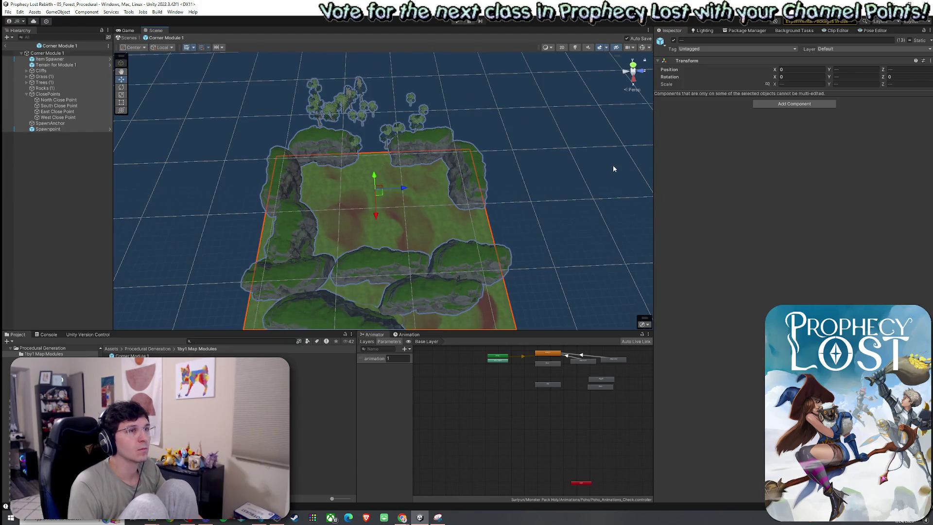
pyautogui.click(891, 69)
pyautogui.moveTo(891, 68); pyautogui.dragTo(900, 69)
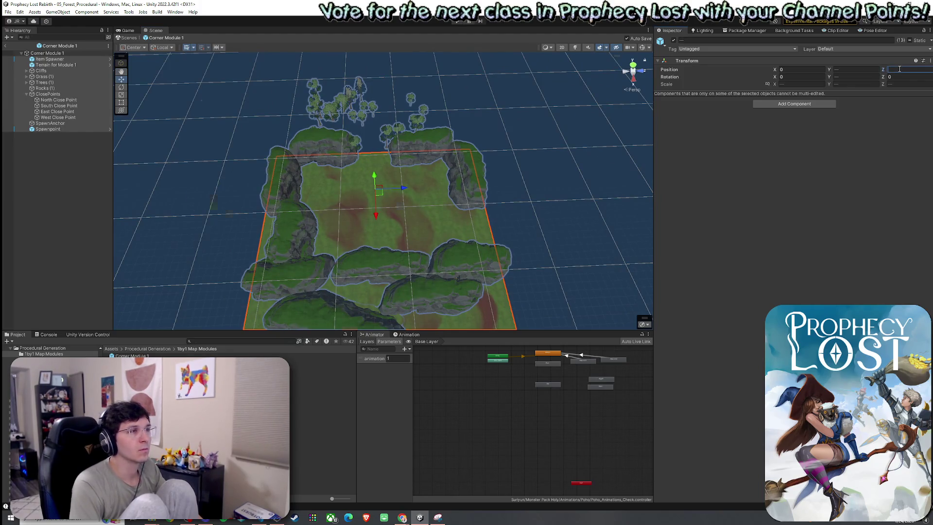
pyautogui.write('0')
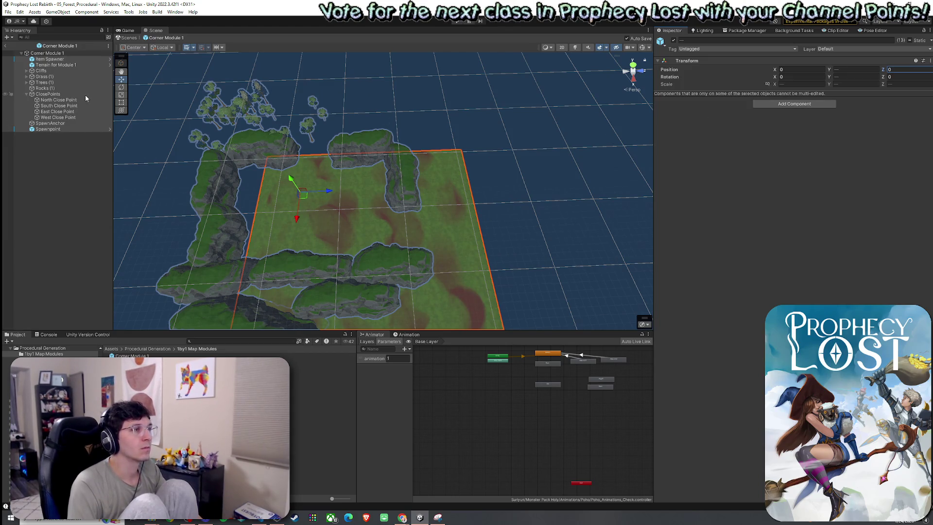
pyautogui.hotkey('ctrl', 'z')
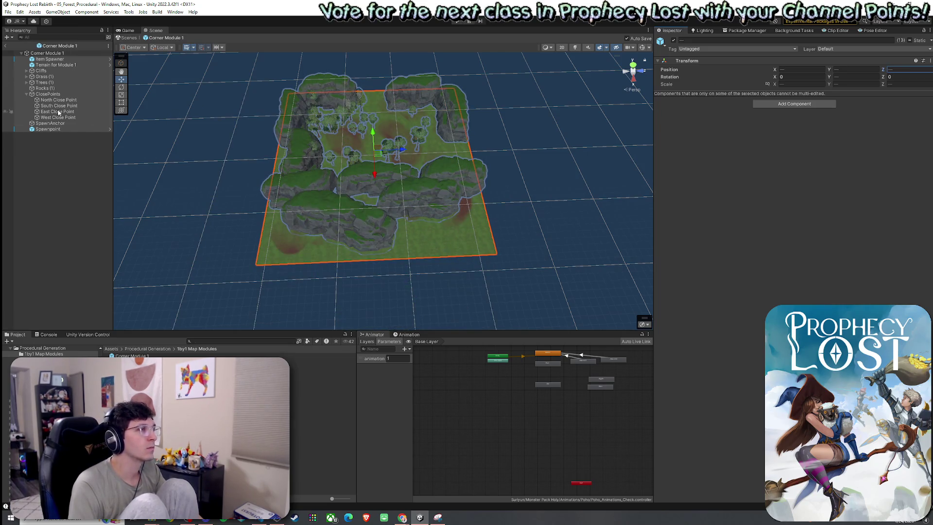
# Set Terrain for Module 1's position to X 0, Z 0 and save the prefab.
pyautogui.click(51, 66)
pyautogui.click(802, 88)
pyautogui.write('0')
pyautogui.click(909, 88)
pyautogui.write('0')
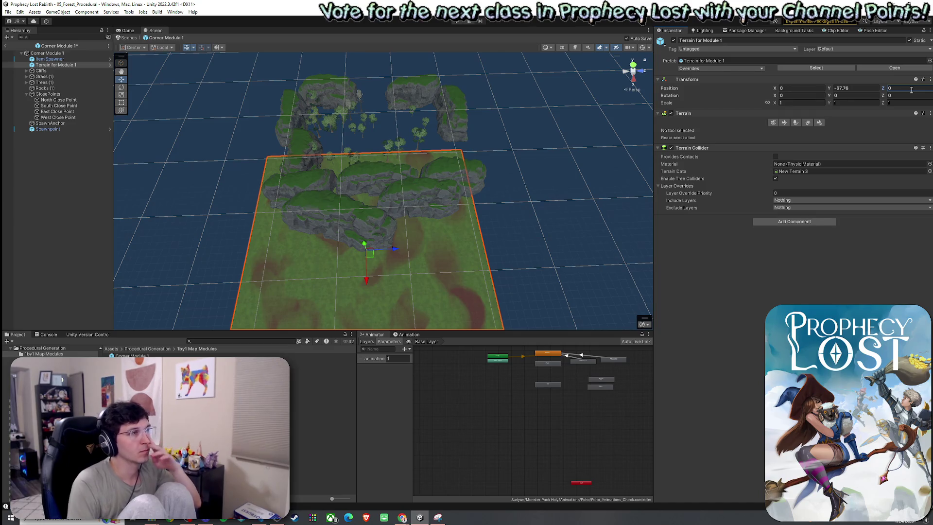
pyautogui.press('Return')
# Select Cliffs through Spawnpoint plus Item Spawner and move them back over the terrain.
pyautogui.click(58, 71)
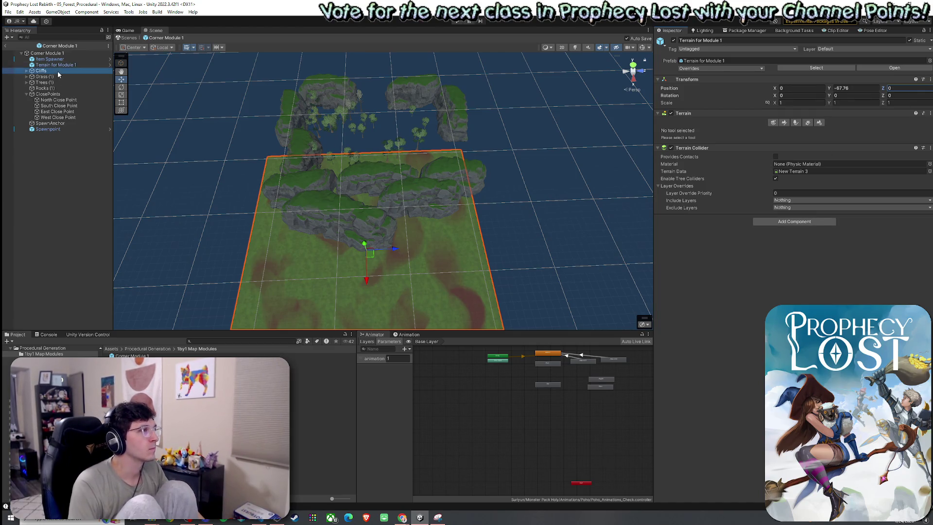
pyautogui.keyDown('shift'); pyautogui.click(48, 129); pyautogui.keyUp('shift')
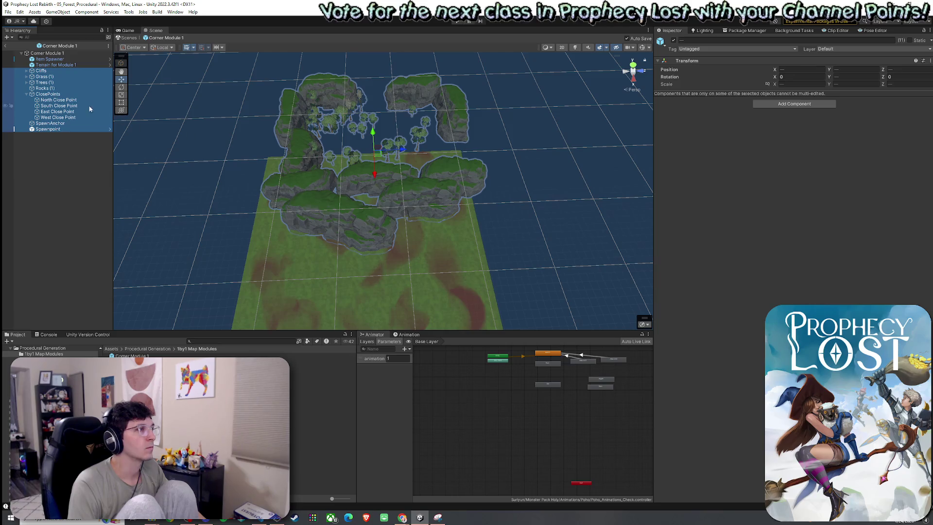
pyautogui.keyDown('ctrl'); pyautogui.click(57, 59); pyautogui.keyUp('ctrl')
pyautogui.moveTo(374, 151)
pyautogui.mouseDown()
pyautogui.moveTo(364, 250)
pyautogui.moveTo(475, 265)
pyautogui.mouseUp()
pyautogui.hotkey('ctrl', 'z')
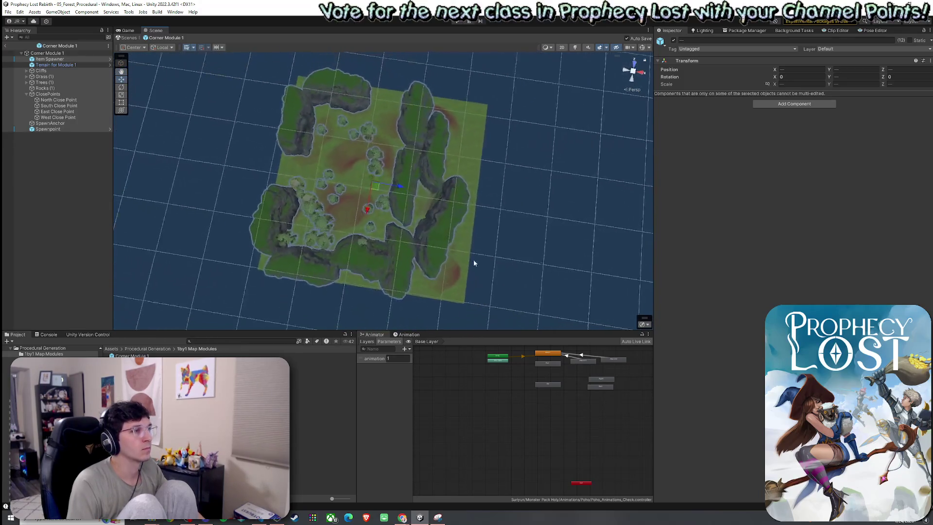
pyautogui.moveTo(376, 192)
pyautogui.mouseDown()
pyautogui.moveTo(388, 194)
pyautogui.moveTo(378, 189)
pyautogui.mouseUp()
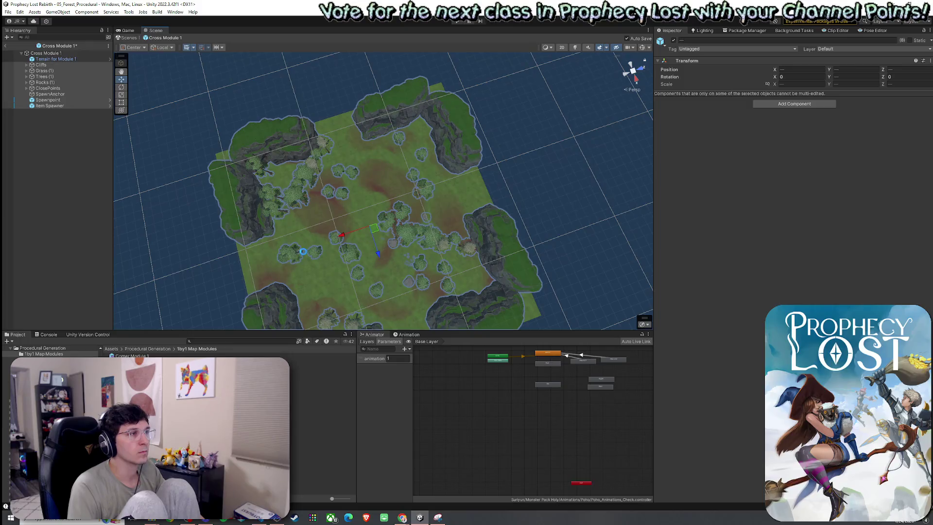
# From an isometric top-down view, shift the selected children to line up with the terrain.
pyautogui.click(631, 89)
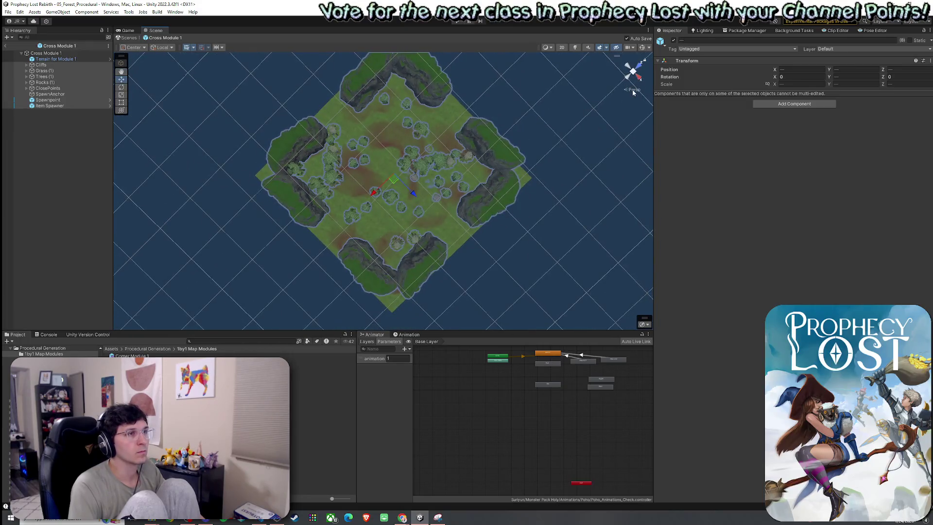
pyautogui.moveTo(457, 175)
pyautogui.mouseDown()
pyautogui.moveTo(481, 181)
pyautogui.moveTo(502, 152)
pyautogui.moveTo(527, 185)
pyautogui.moveTo(556, 185)
pyautogui.moveTo(549, 146)
pyautogui.moveTo(531, 123)
pyautogui.moveTo(541, 217)
pyautogui.moveTo(528, 194)
pyautogui.mouseUp()
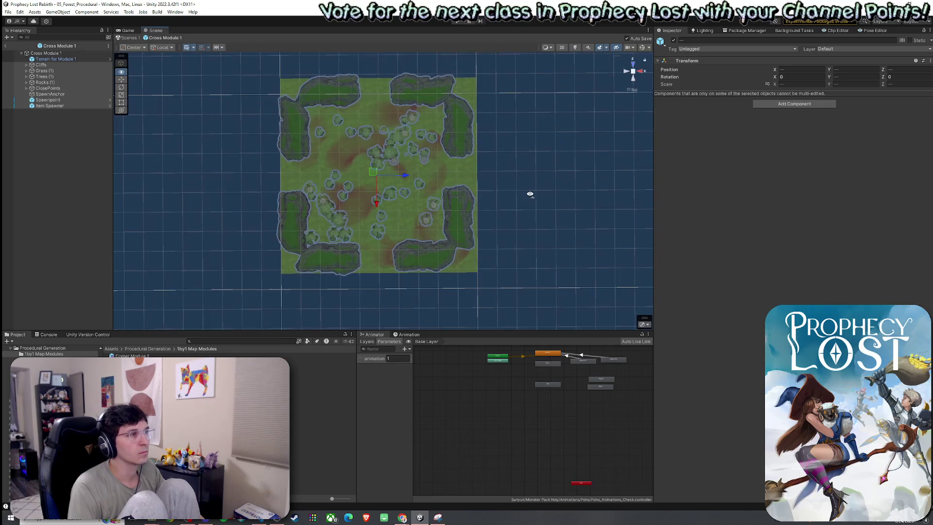
pyautogui.moveTo(383, 171); pyautogui.dragTo(384, 176)
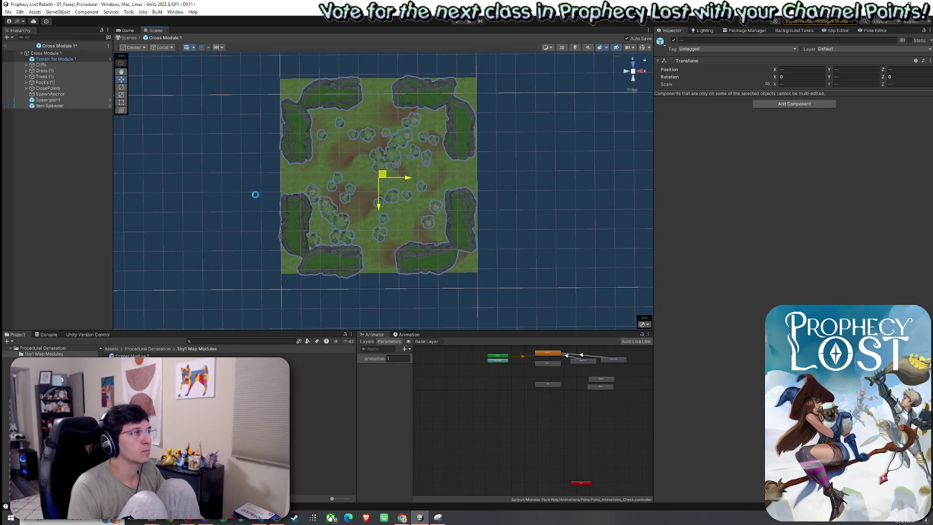
# Save the Cross Module 1 prefab and open Dead End Module 1.
pyautogui.hotkey('ctrl', 's')
pyautogui.click(146, 373)
pyautogui.doubleClick(146, 382)
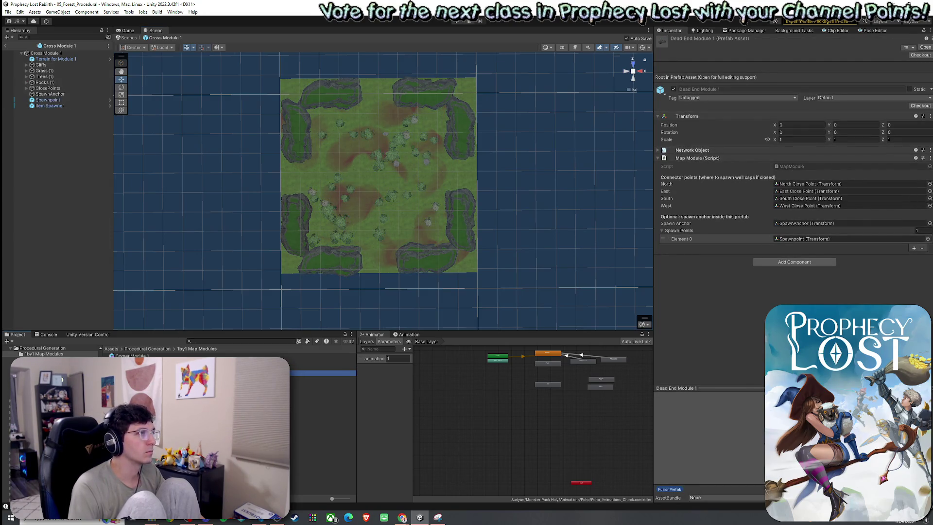
# Switch to an isometric overview and collapse the Cliffs, Trees and ClosePoints groups.
pyautogui.moveTo(403, 92)
pyautogui.mouseDown()
pyautogui.moveTo(345, 270)
pyautogui.moveTo(362, 191)
pyautogui.moveTo(350, 233)
pyautogui.moveTo(352, 291)
pyautogui.mouseUp()
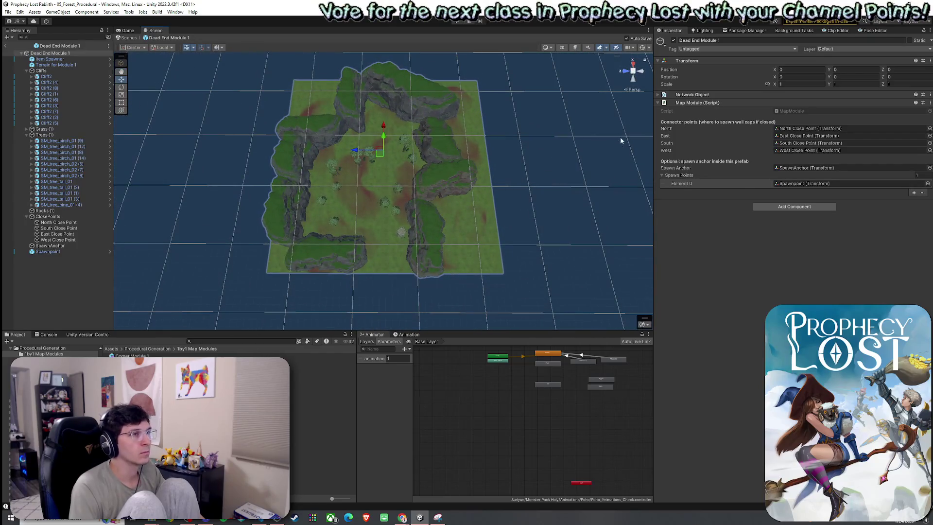
pyautogui.click(633, 70)
pyautogui.scroll(5, 401, 208)
pyautogui.scroll(-5, 402, 208)
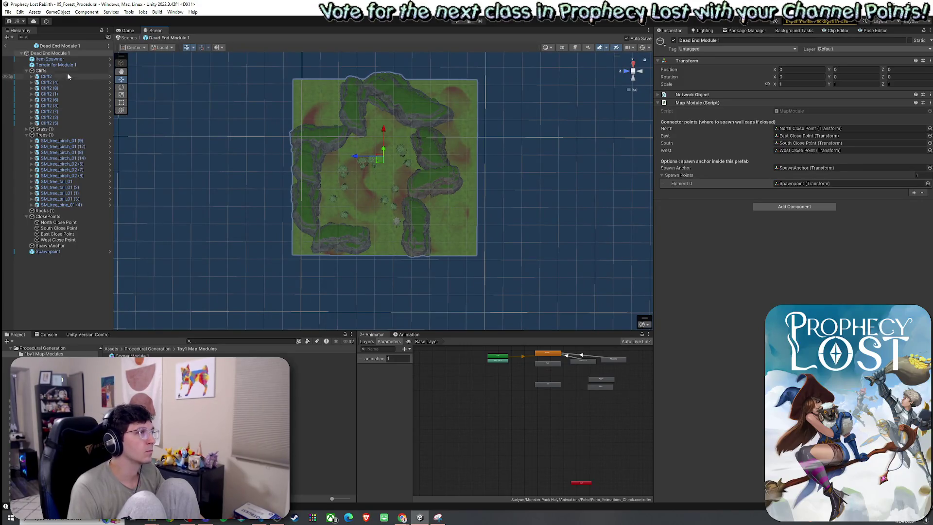
pyautogui.click(26, 71)
pyautogui.click(26, 83)
pyautogui.click(27, 94)
# Set Terrain for Module 1's position to X 0 and Z 0.
pyautogui.click(54, 65)
pyautogui.doubleClick(806, 89)
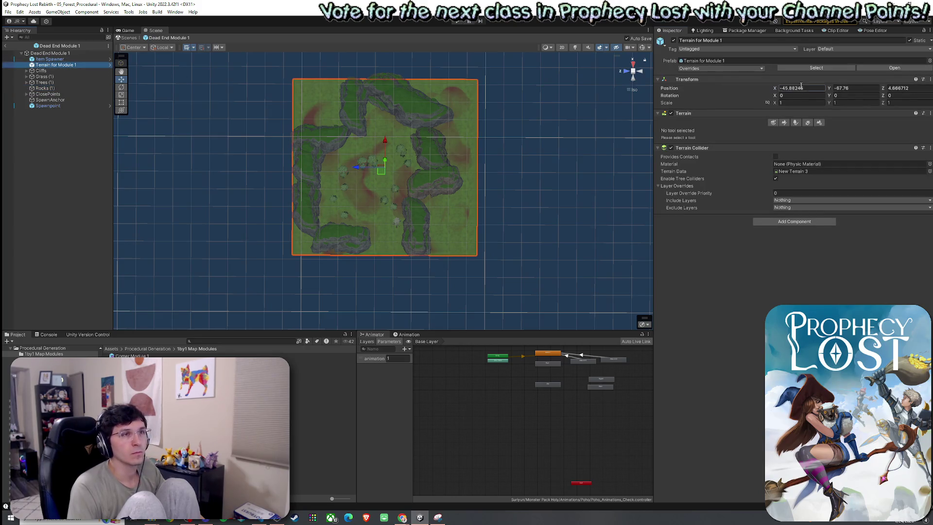
pyautogui.write('0')
pyautogui.click(923, 89)
pyautogui.write('0')
pyautogui.press('Return')
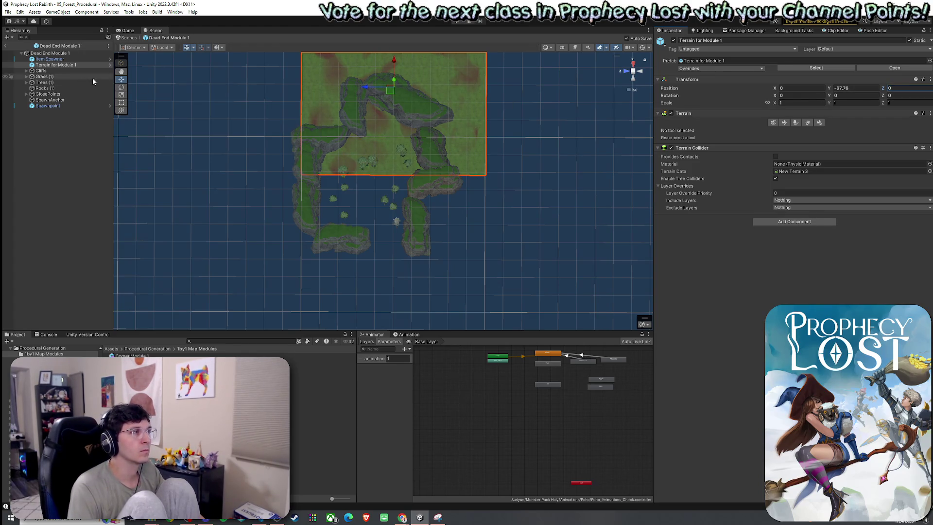
# Move Item Spawner through Spawnpoint onto the terrain and save the prefab.
pyautogui.click(51, 59)
pyautogui.keyDown('shift'); pyautogui.click(54, 106); pyautogui.keyUp('shift')
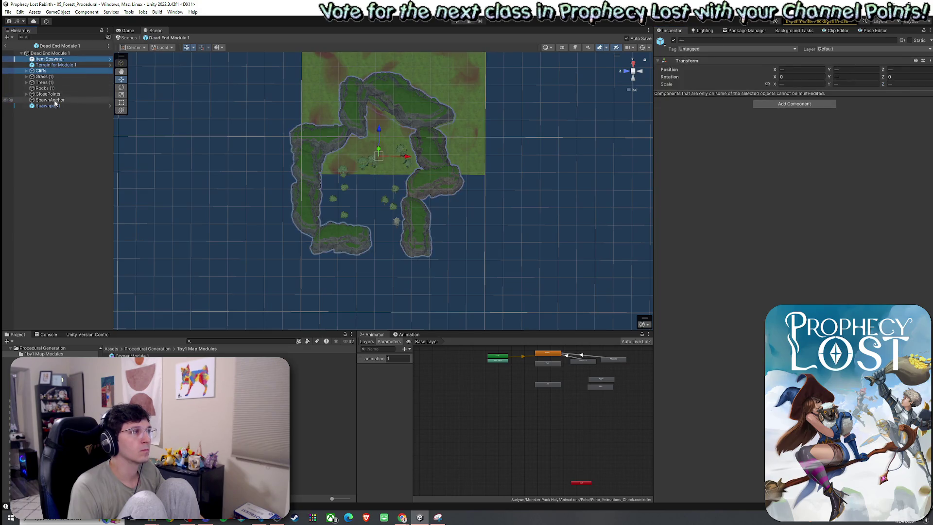
pyautogui.moveTo(365, 182)
pyautogui.mouseDown()
pyautogui.moveTo(309, 229)
pyautogui.moveTo(356, 146)
pyautogui.moveTo(340, 168)
pyautogui.mouseUp()
pyautogui.hotkey('ctrl', 's')
# Open Straight Corridor Module 1 and set its terrain's X position to 0.
pyautogui.click(8, 12)
pyautogui.click(29, 47)
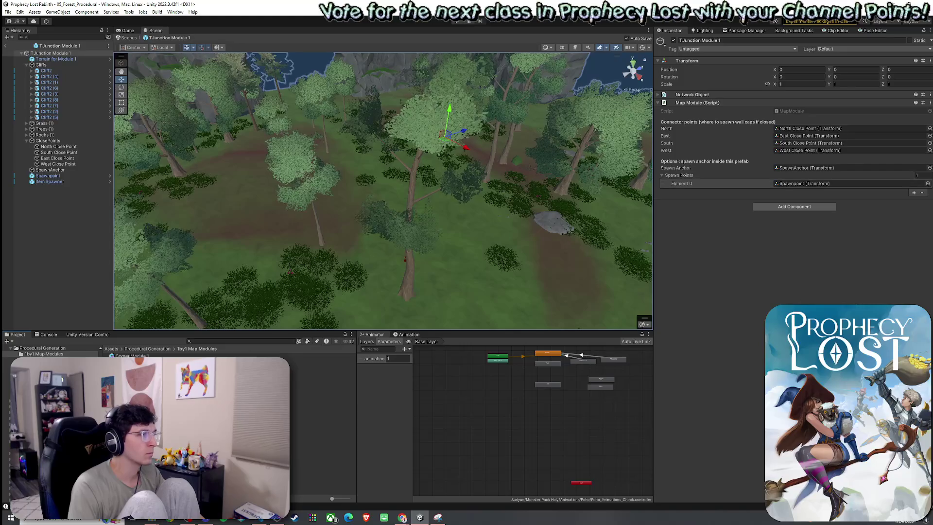
pyautogui.scroll(-10, 258, 272)
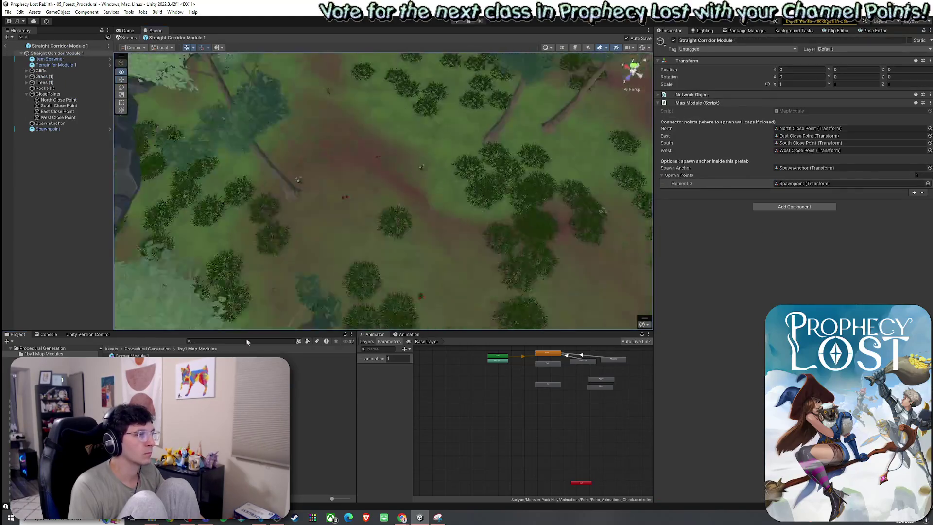
pyautogui.moveTo(258, 272); pyautogui.dragTo(251, 275)
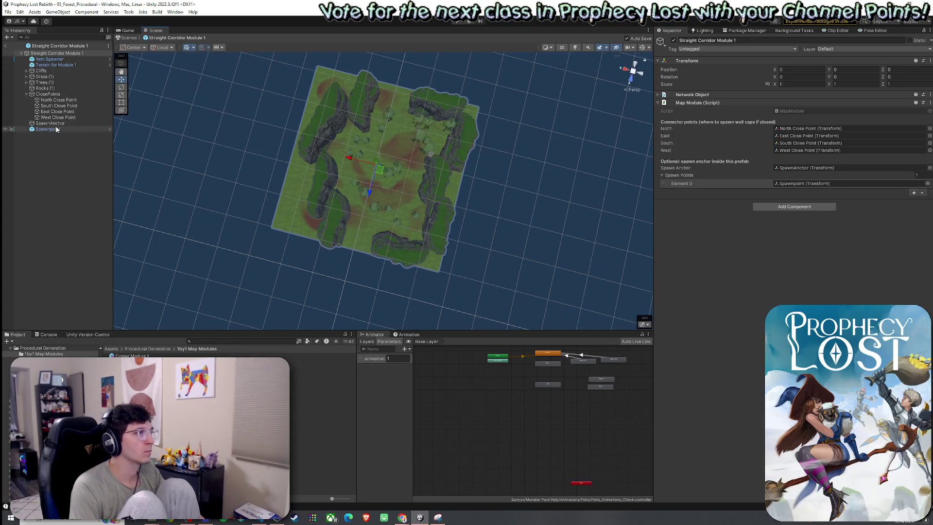
pyautogui.click(51, 64)
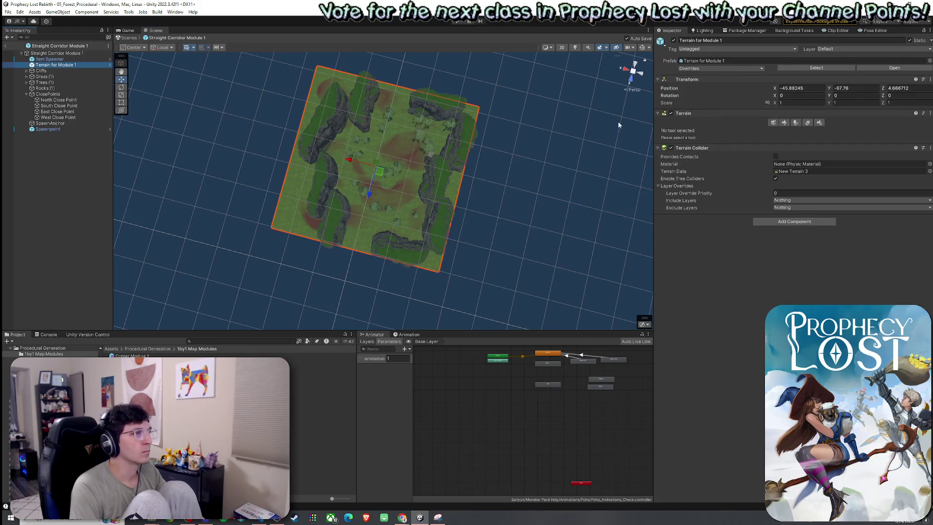
pyautogui.click(805, 89)
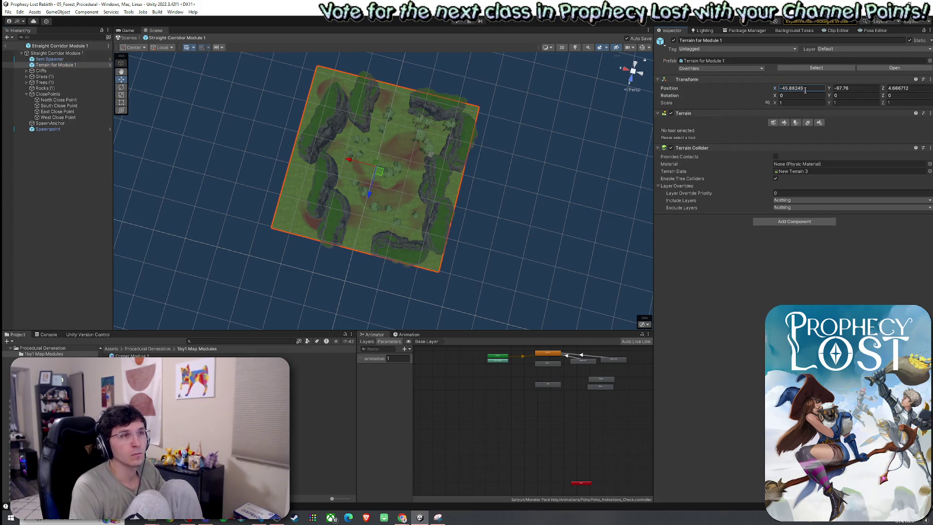
pyautogui.write('0')
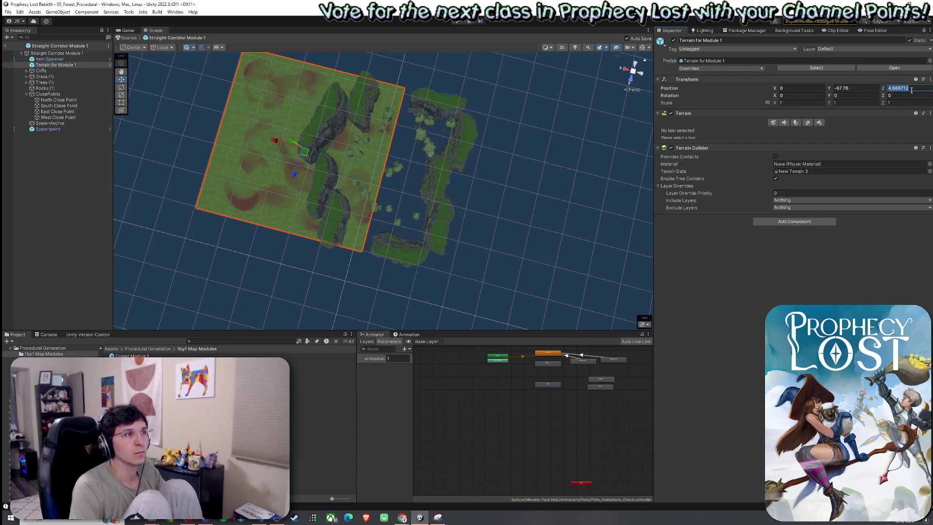
pyautogui.write('0')
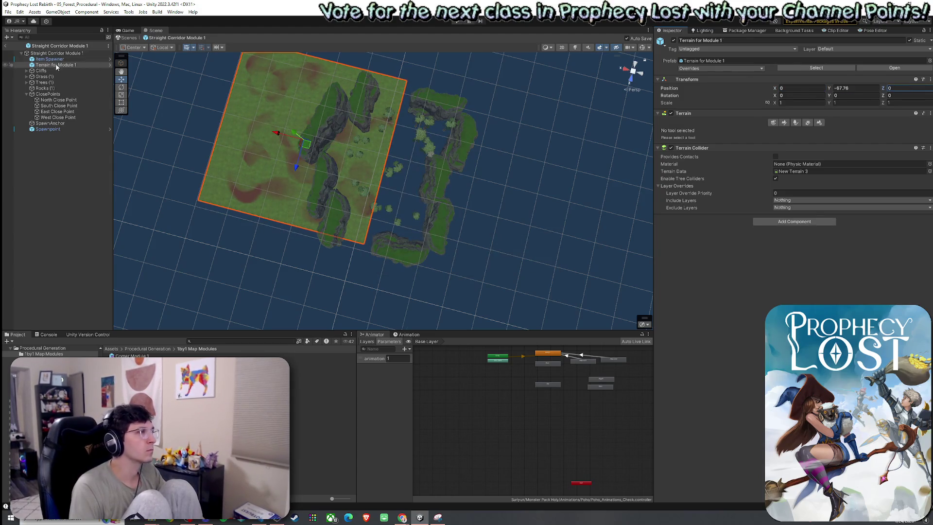
# Select the cliffs, trees and spawn objects and move them back in line with the terrain.
pyautogui.keyDown('shift'); pyautogui.click(61, 128); pyautogui.keyUp('shift')
pyautogui.moveTo(380, 170); pyautogui.dragTo(299, 140)
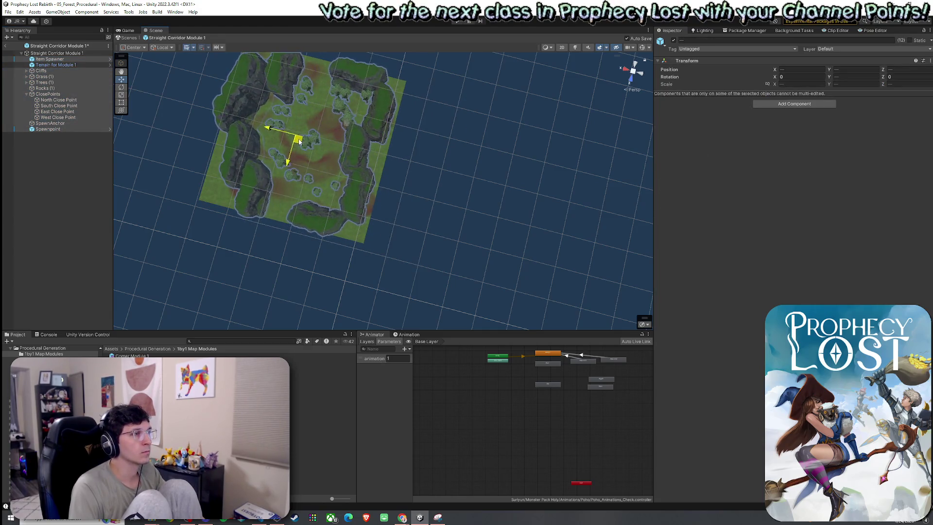
pyautogui.scroll(2, 331, 183)
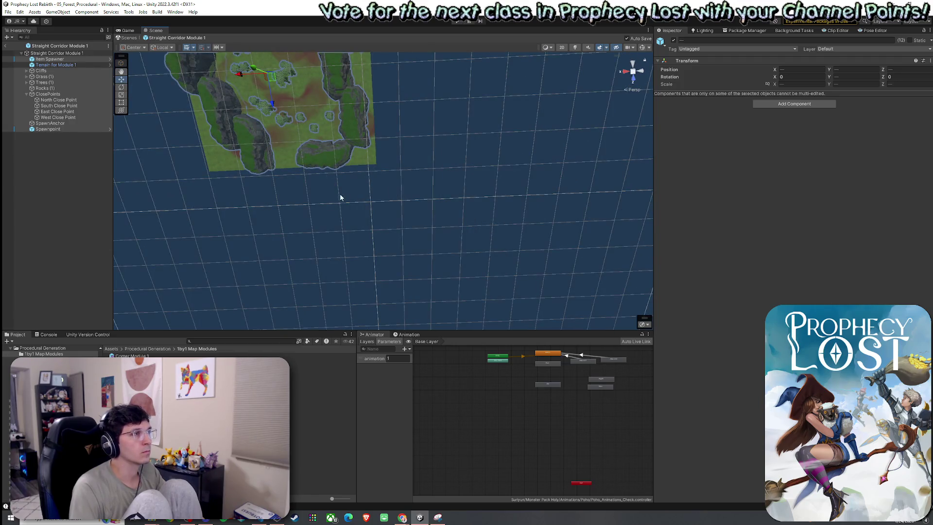
pyautogui.moveTo(319, 155)
pyautogui.mouseDown()
pyautogui.moveTo(311, 141)
pyautogui.moveTo(234, 116)
pyautogui.moveTo(217, 100)
pyautogui.moveTo(260, 83)
pyautogui.moveTo(308, 104)
pyautogui.moveTo(322, 132)
pyautogui.mouseUp()
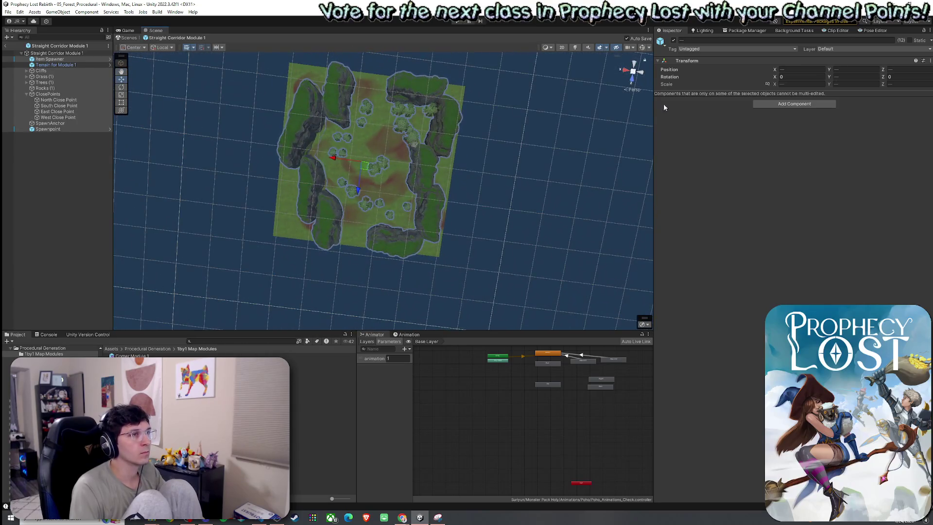
pyautogui.click(631, 90)
pyautogui.scroll(3, 452, 112)
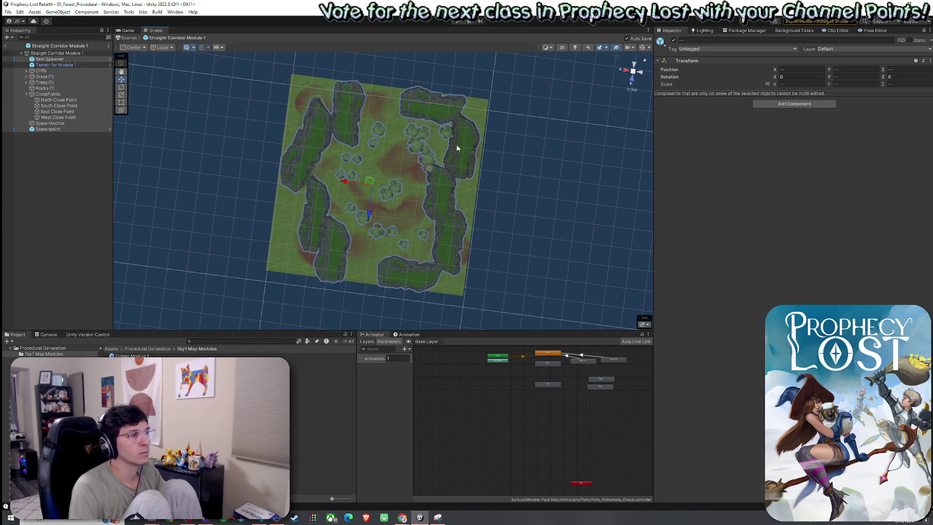
pyautogui.moveTo(368, 186); pyautogui.dragTo(374, 183)
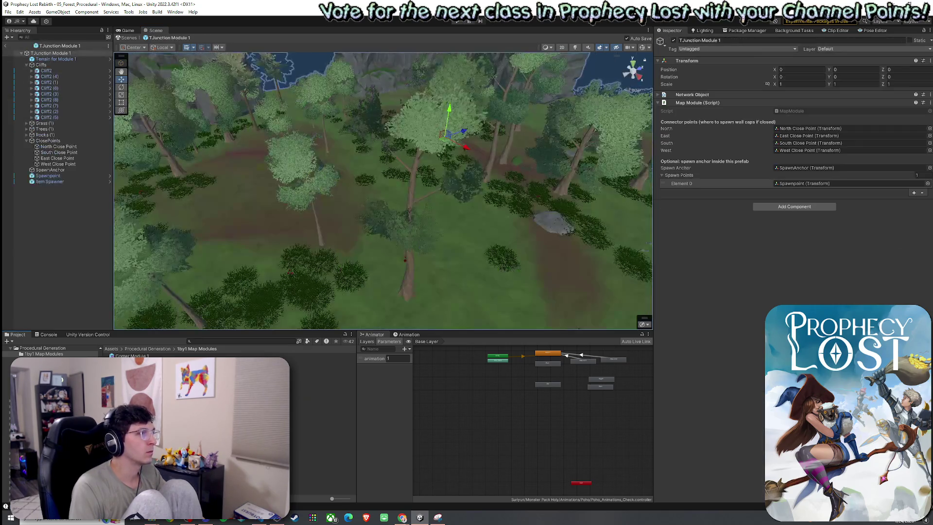
# In an isometric view, set the TJunction terrain's position to X 0, Z 0.
pyautogui.moveTo(352, 250); pyautogui.dragTo(373, 293)
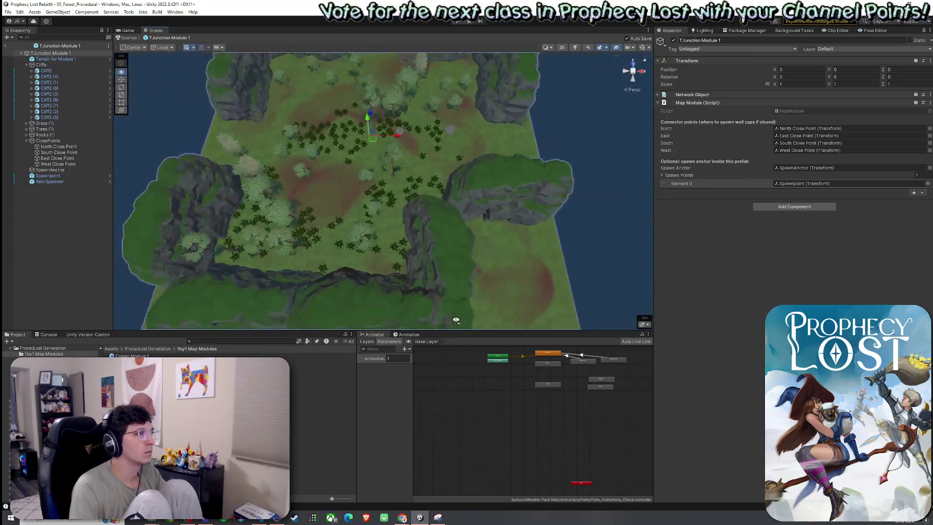
pyautogui.click(632, 89)
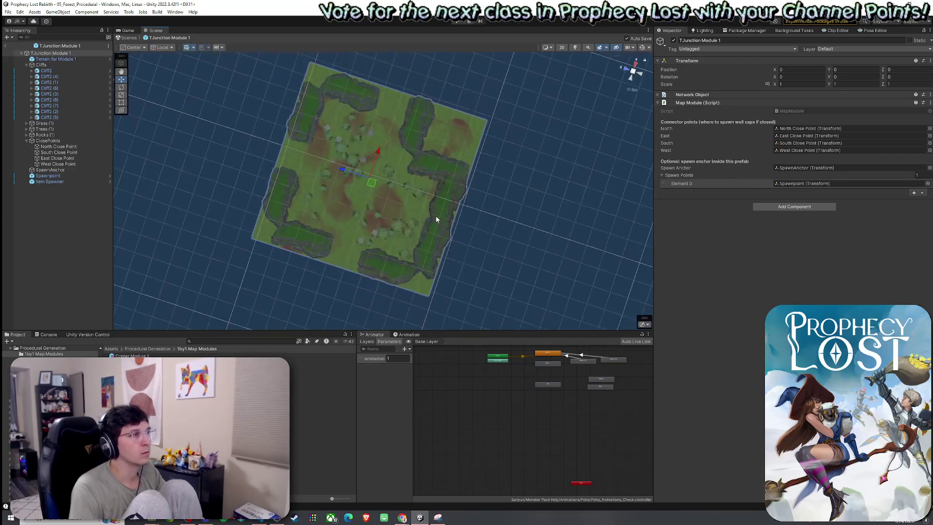
pyautogui.click(26, 65)
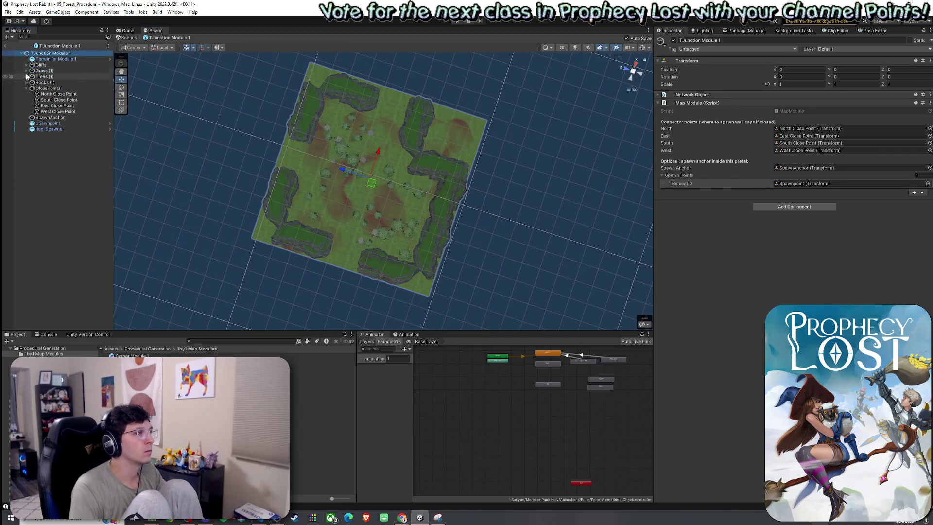
pyautogui.click(27, 88)
pyautogui.click(68, 59)
pyautogui.click(800, 88)
pyautogui.write('0')
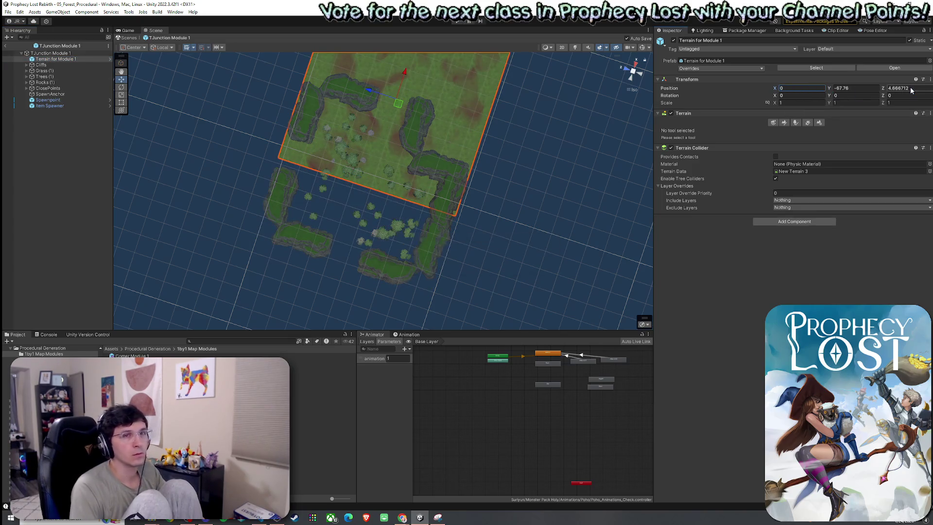
pyautogui.click(910, 89)
pyautogui.write('0')
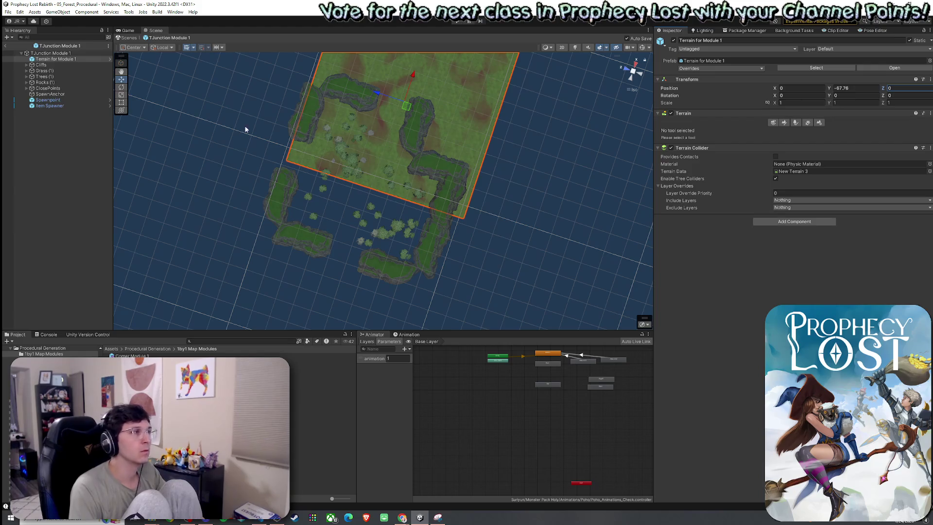
# Move Cliffs through Item Spawner onto the terrain and return to the main scene.
pyautogui.click(41, 64)
pyautogui.keyDown('shift'); pyautogui.click(57, 106); pyautogui.keyUp('shift')
pyautogui.press('f')
pyautogui.moveTo(355, 239)
pyautogui.mouseDown()
pyautogui.moveTo(387, 154)
pyautogui.moveTo(388, 164)
pyautogui.moveTo(422, 166)
pyautogui.moveTo(592, 164)
pyautogui.mouseUp()
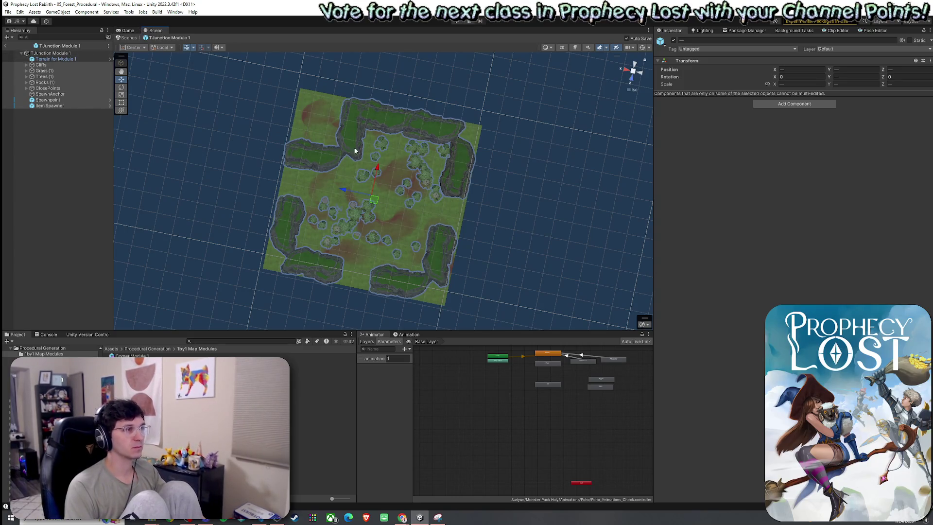
pyautogui.moveTo(382, 161); pyautogui.dragTo(196, 136)
pyautogui.click(7, 45)
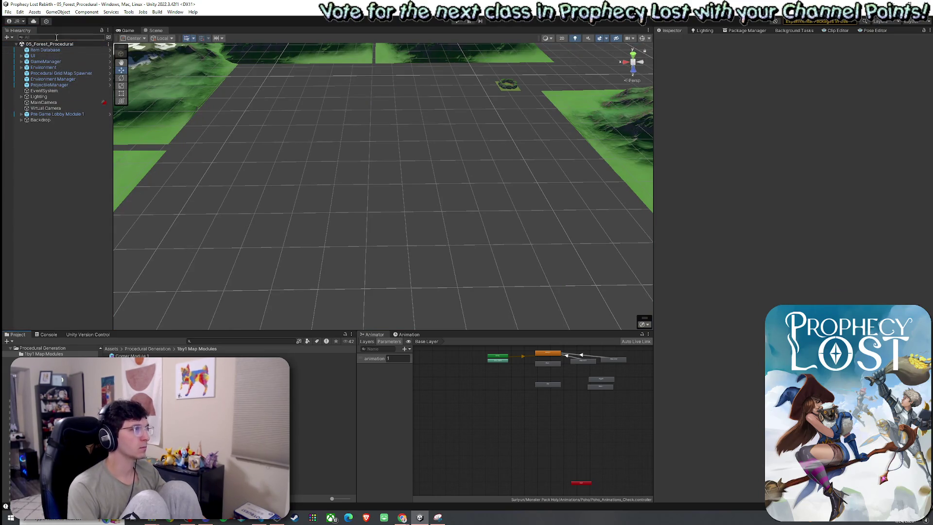
# Save the scene, enter Play mode and start a game from the title screen.
pyautogui.click(128, 30)
pyautogui.click(8, 11)
pyautogui.click(35, 43)
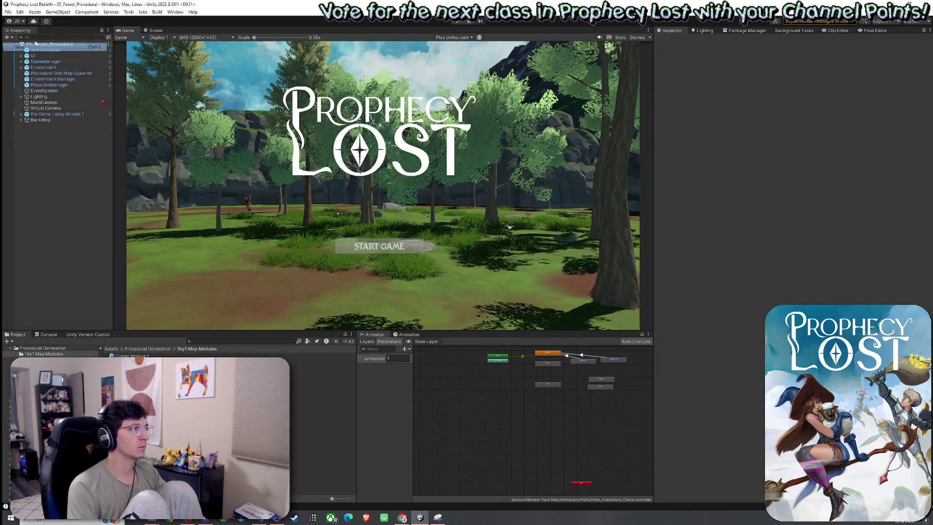
pyautogui.click(459, 22)
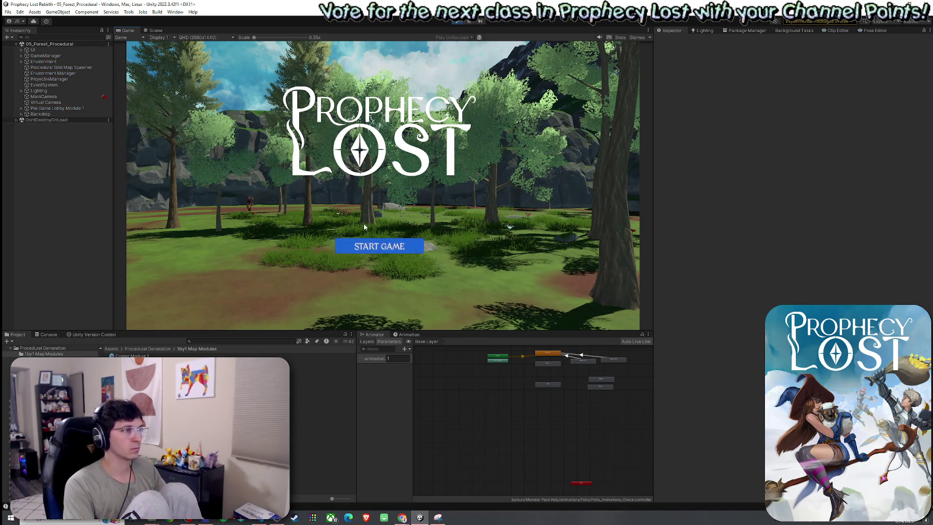
pyautogui.click(372, 250)
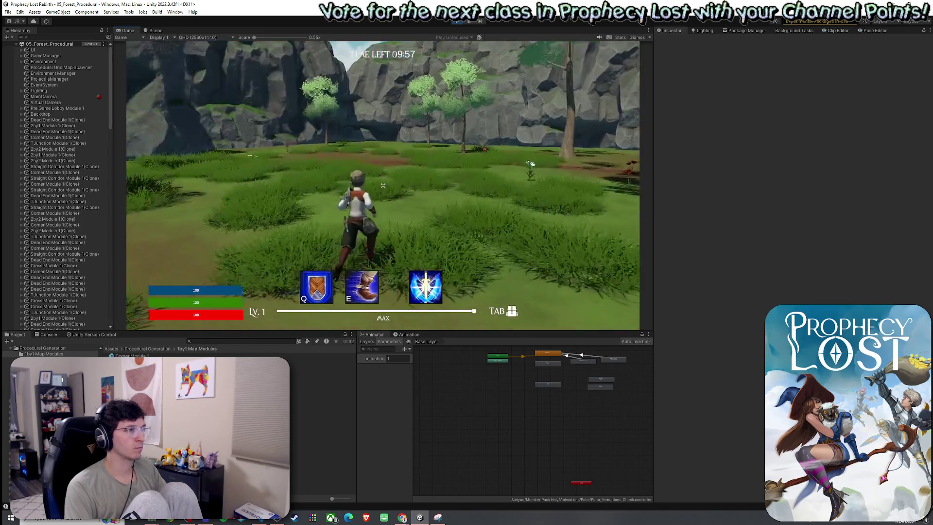
pyautogui.click(156, 30)
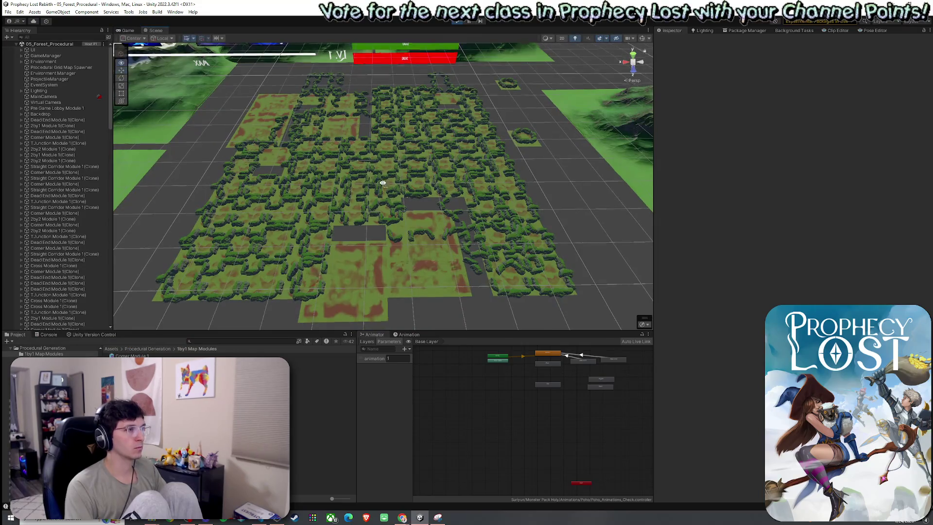
# Pull the 2by2 Module 1 clone out of the generated forest map.
pyautogui.scroll(5, 381, 194)
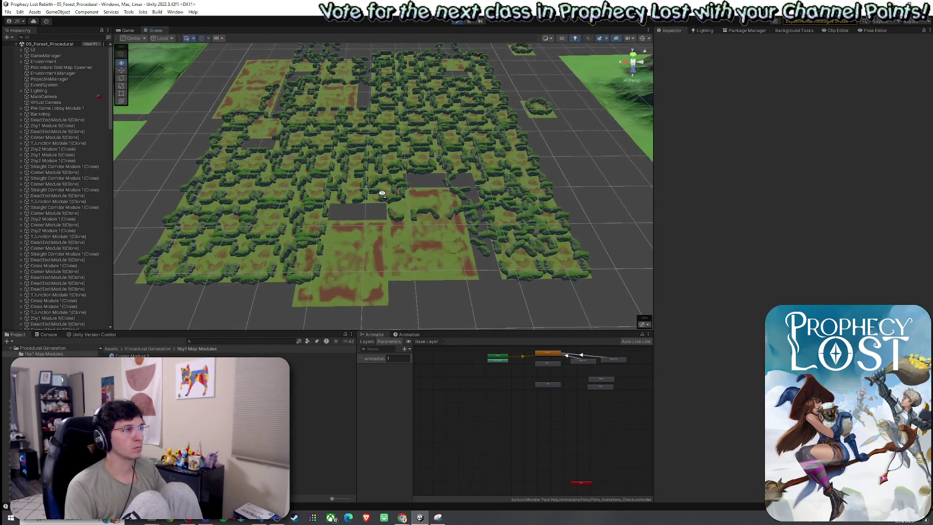
pyautogui.scroll(5, 382, 193)
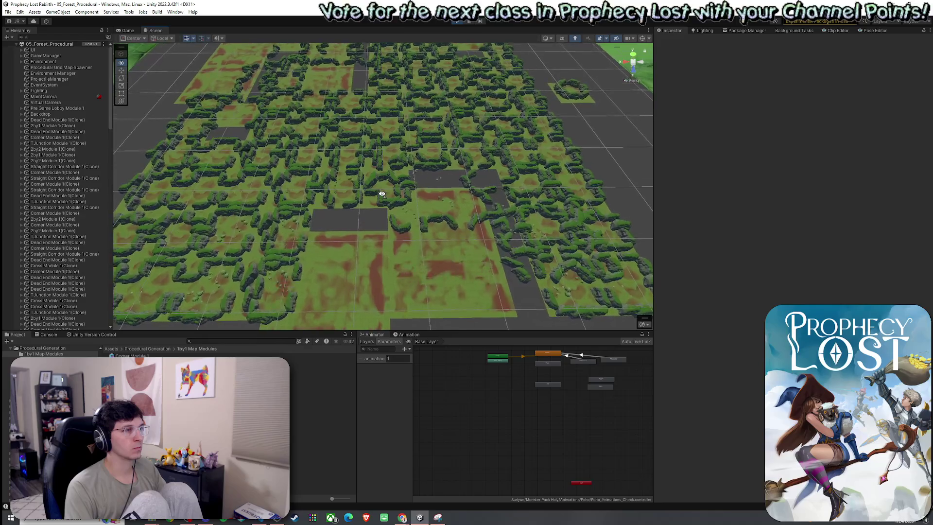
pyautogui.scroll(5, 368, 221)
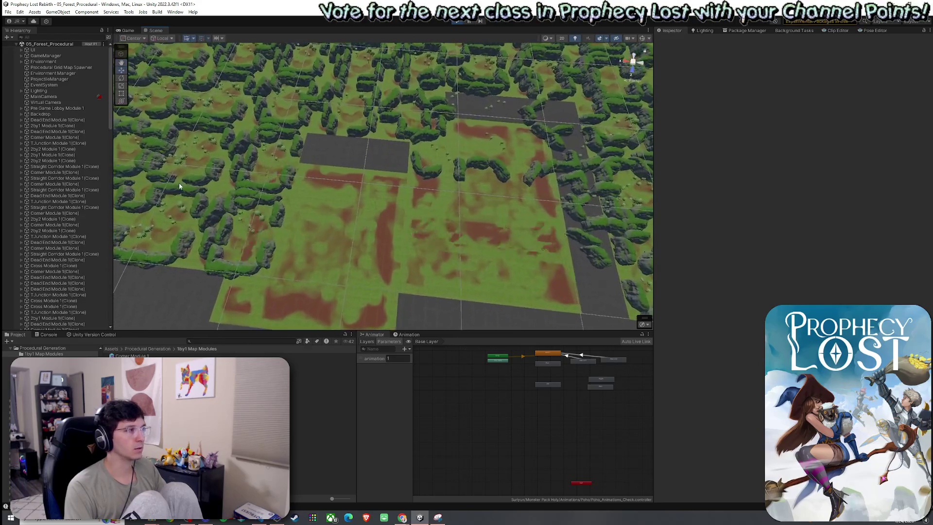
pyautogui.doubleClick(65, 149)
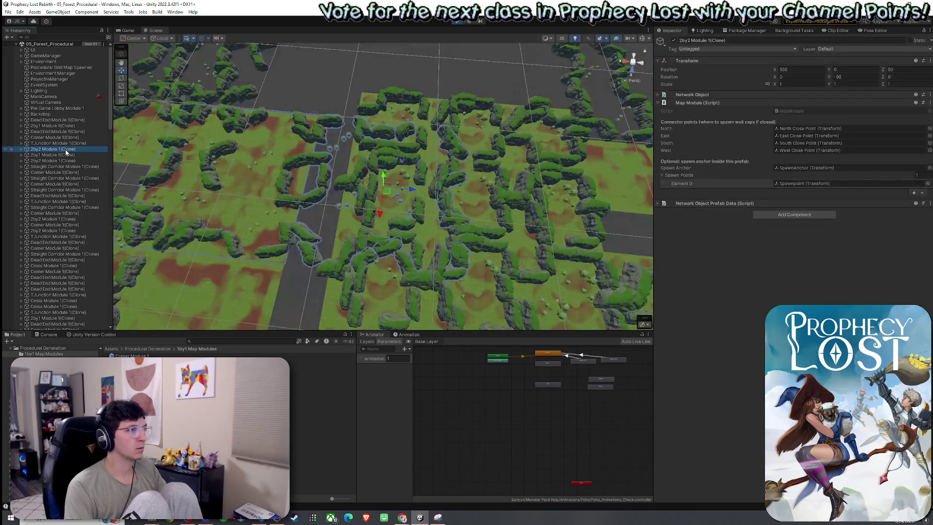
pyautogui.moveTo(291, 191)
pyautogui.mouseDown()
pyautogui.moveTo(319, 205)
pyautogui.moveTo(340, 195)
pyautogui.mouseUp()
pyautogui.moveTo(372, 165)
pyautogui.mouseDown()
pyautogui.moveTo(391, 167)
pyautogui.moveTo(345, 194)
pyautogui.moveTo(456, 141)
pyautogui.moveTo(452, 95)
pyautogui.moveTo(423, 63)
pyautogui.moveTo(362, 106)
pyautogui.moveTo(400, 111)
pyautogui.moveTo(195, 126)
pyautogui.mouseUp()
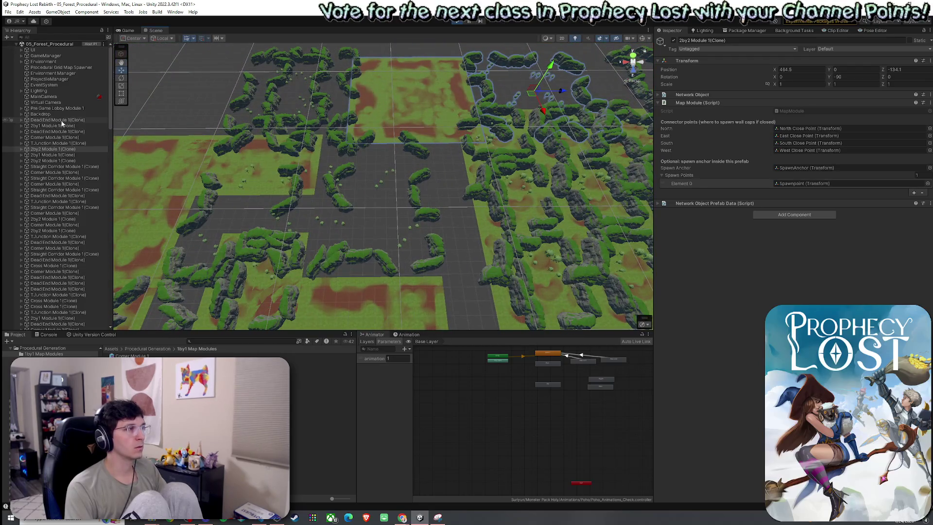
# Move the Dead End Module 1 clone aside and check the running Game view.
pyautogui.doubleClick(63, 120)
pyautogui.moveTo(382, 194)
pyautogui.mouseDown()
pyautogui.moveTo(428, 192)
pyautogui.moveTo(417, 165)
pyautogui.moveTo(156, 93)
pyautogui.mouseUp()
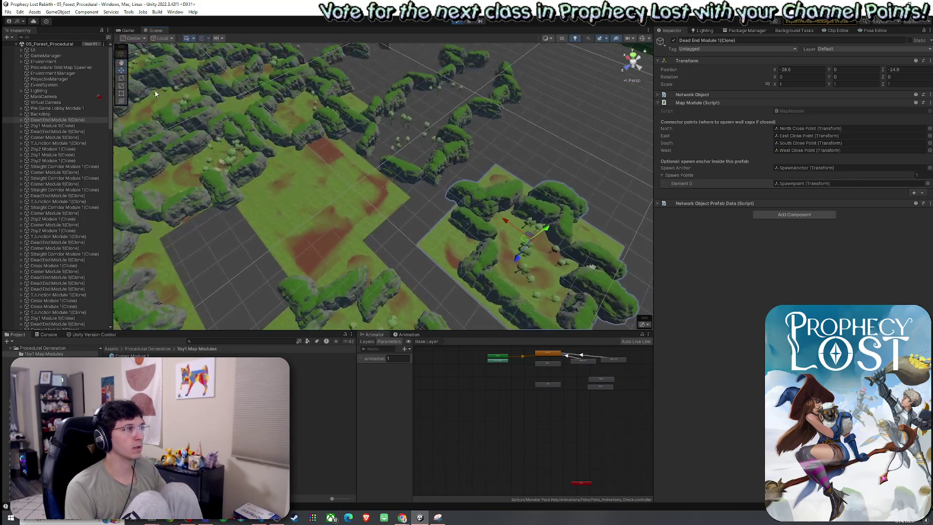
pyautogui.click(129, 31)
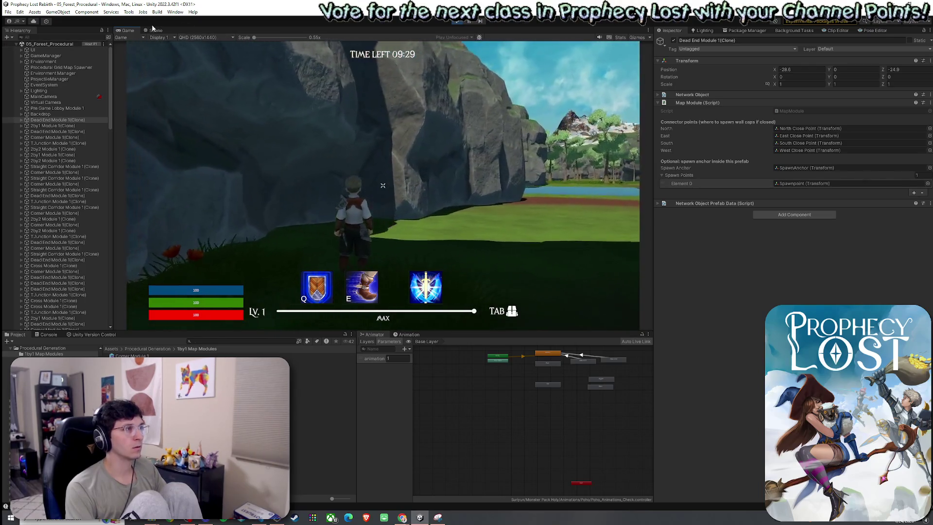
pyautogui.click(155, 30)
pyautogui.moveTo(383, 175); pyautogui.dragTo(123, 203)
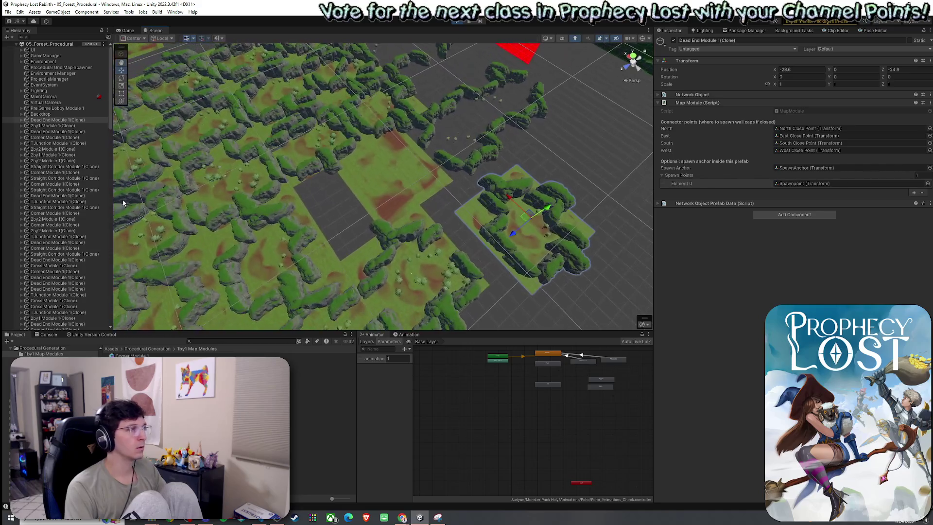
# Move the Corner Module 1 and 2by1 Module 1 clones beside the other isolated modules.
pyautogui.doubleClick(68, 173)
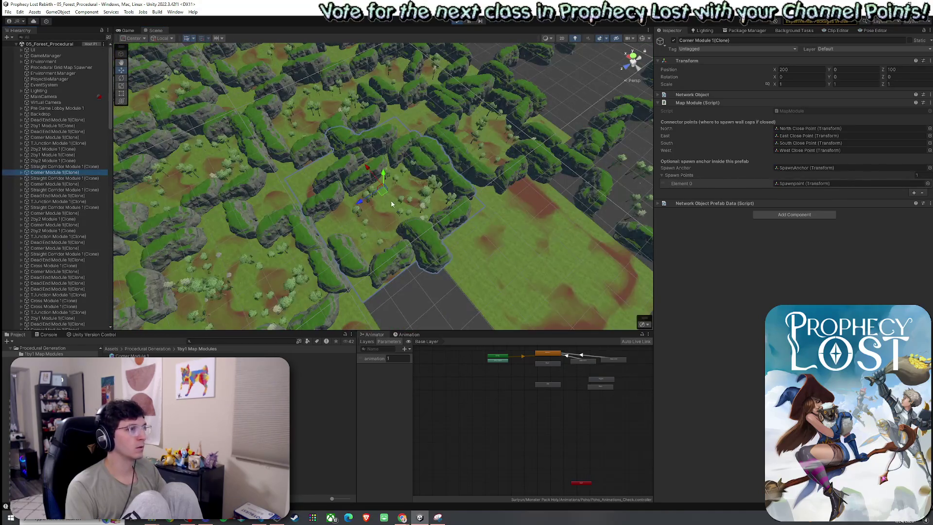
pyautogui.moveTo(381, 194)
pyautogui.mouseDown()
pyautogui.moveTo(441, 226)
pyautogui.moveTo(356, 197)
pyautogui.moveTo(295, 213)
pyautogui.moveTo(316, 214)
pyautogui.mouseUp()
pyautogui.doubleClick(59, 155)
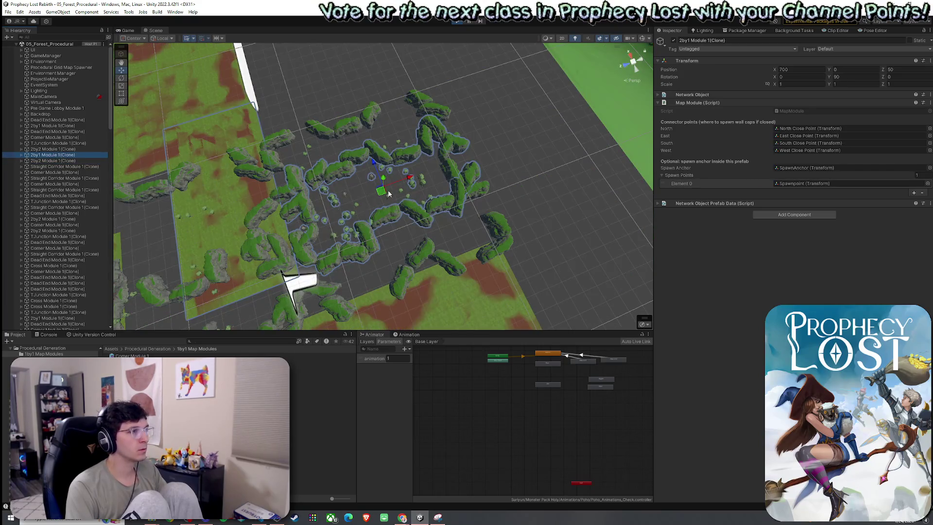
pyautogui.moveTo(383, 193)
pyautogui.mouseDown()
pyautogui.moveTo(455, 170)
pyautogui.moveTo(417, 194)
pyautogui.moveTo(507, 157)
pyautogui.moveTo(448, 157)
pyautogui.moveTo(482, 186)
pyautogui.moveTo(510, 187)
pyautogui.moveTo(511, 199)
pyautogui.moveTo(520, 189)
pyautogui.moveTo(496, 171)
pyautogui.moveTo(500, 93)
pyautogui.moveTo(476, 136)
pyautogui.moveTo(469, 191)
pyautogui.moveTo(449, 185)
pyautogui.mouseUp()
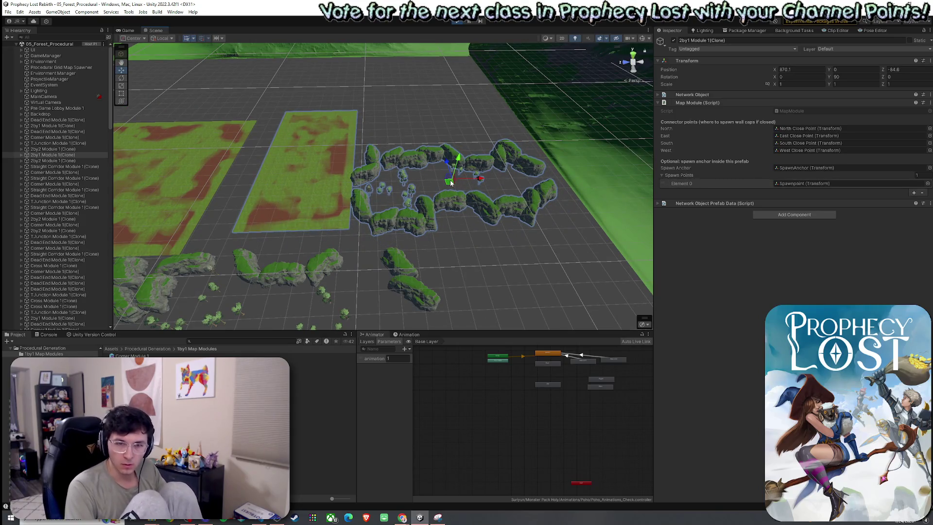
pyautogui.moveTo(455, 189)
pyautogui.mouseDown()
pyautogui.moveTo(355, 183)
pyautogui.moveTo(323, 158)
pyautogui.moveTo(385, 194)
pyautogui.mouseUp()
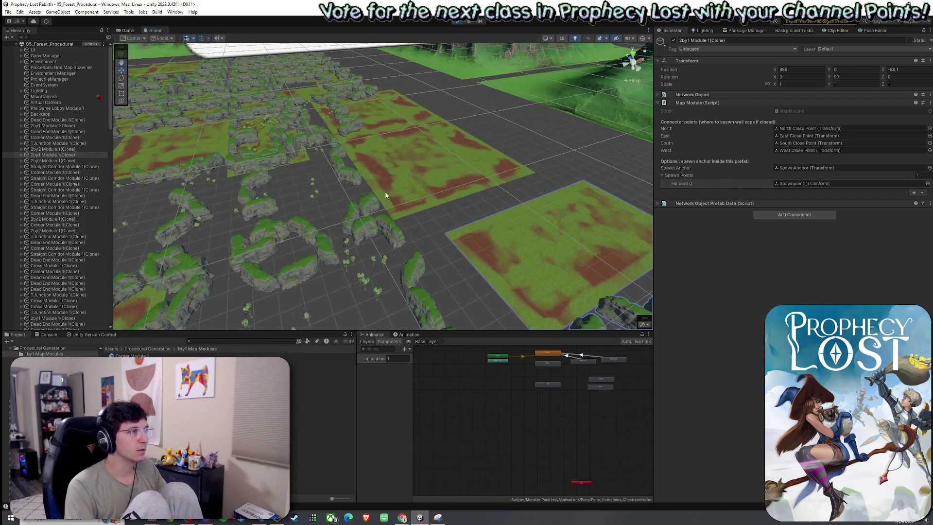
pyautogui.click(385, 195)
pyautogui.doubleClick(52, 163)
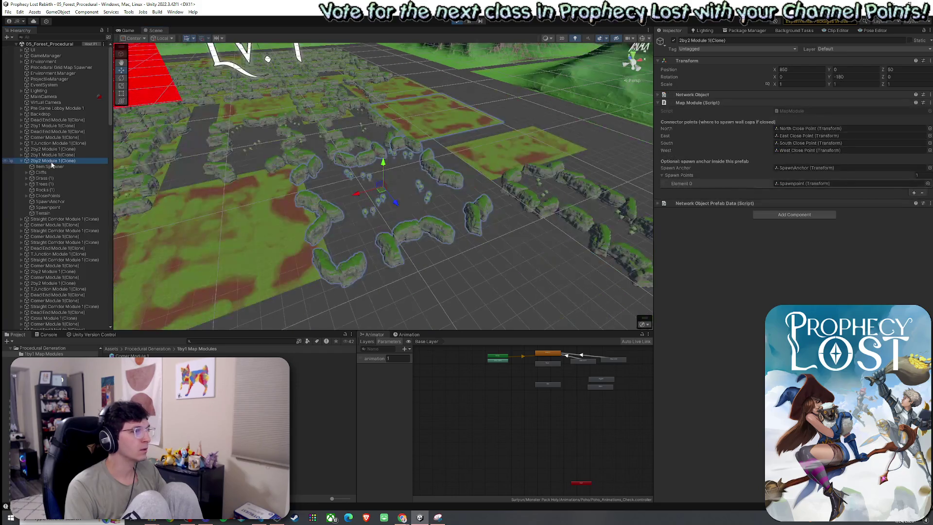
# Find a backdrop mountain and deactivate the Backdrop group in the Hierarchy.
pyautogui.moveTo(427, 235)
pyautogui.mouseDown()
pyautogui.moveTo(369, 272)
pyautogui.moveTo(360, 305)
pyautogui.moveTo(333, 316)
pyautogui.moveTo(295, 140)
pyautogui.moveTo(413, 205)
pyautogui.moveTo(269, 183)
pyautogui.moveTo(370, 165)
pyautogui.moveTo(409, 205)
pyautogui.moveTo(441, 210)
pyautogui.mouseUp()
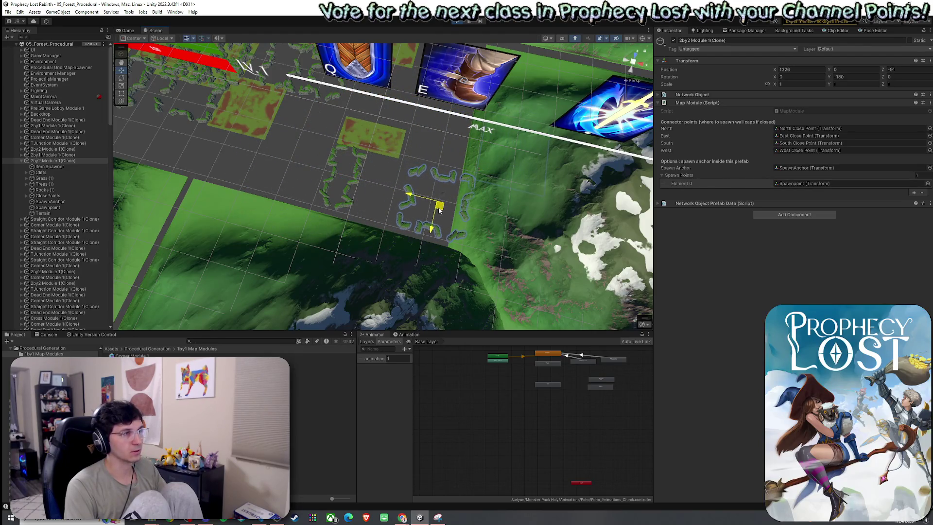
pyautogui.moveTo(450, 153)
pyautogui.mouseDown()
pyautogui.moveTo(514, 170)
pyautogui.moveTo(462, 184)
pyautogui.mouseUp()
pyautogui.click(514, 170)
pyautogui.press('f')
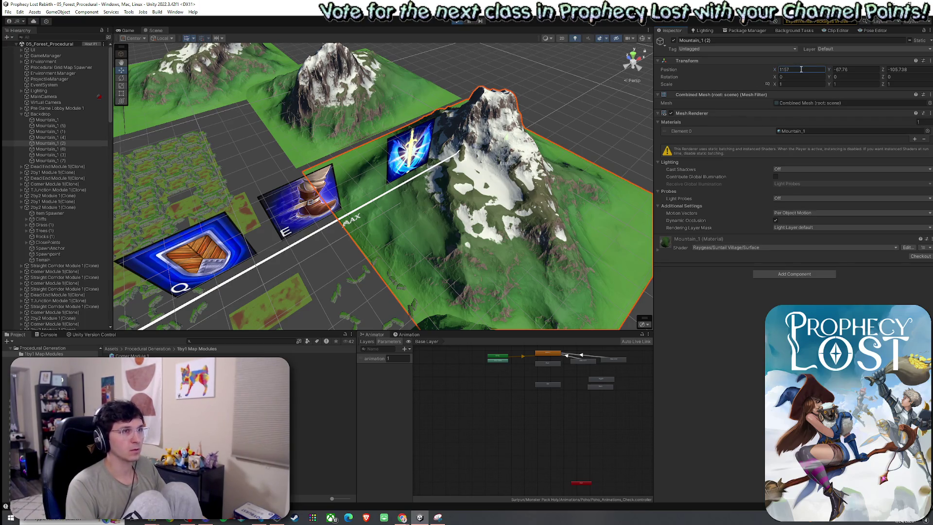
pyautogui.moveTo(493, 220); pyautogui.dragTo(367, 281)
pyautogui.click(21, 114)
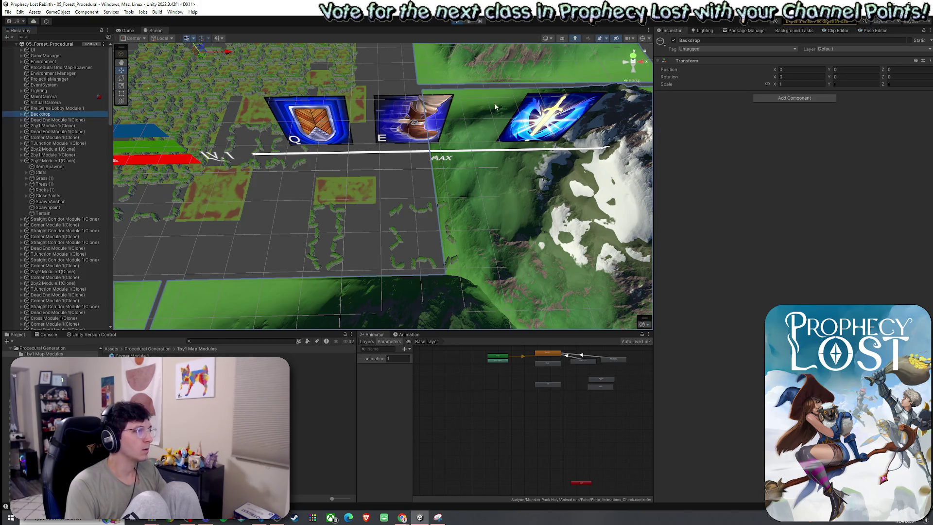
pyautogui.click(673, 41)
# Frame the 2by2 and 2by1 module clones and view them from above on the empty grid.
pyautogui.moveTo(509, 171); pyautogui.dragTo(431, 173)
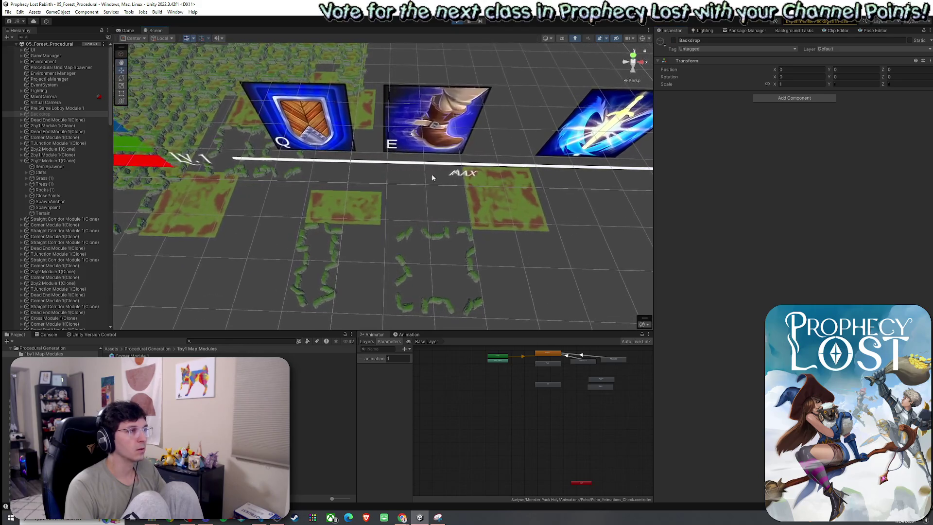
pyautogui.doubleClick(72, 158)
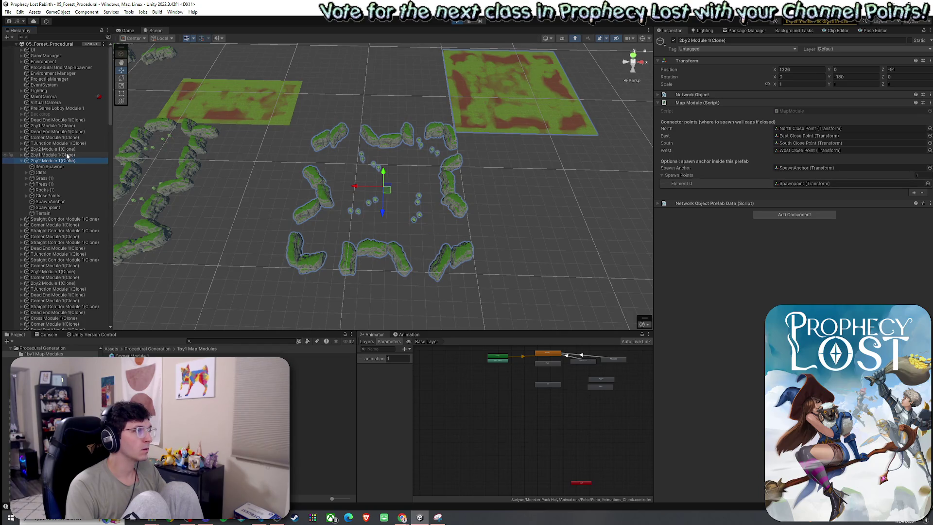
pyautogui.doubleClick(67, 155)
pyautogui.moveTo(467, 131)
pyautogui.mouseDown()
pyautogui.moveTo(424, 117)
pyautogui.moveTo(402, 181)
pyautogui.moveTo(206, 226)
pyautogui.mouseUp()
pyautogui.moveTo(205, 226)
pyautogui.mouseDown()
pyautogui.moveTo(115, 219)
pyautogui.moveTo(7, 227)
pyautogui.mouseUp()
# Launch Snipping Tool from the Start search.
pyautogui.press('super')
pyautogui.write('snip')
pyautogui.click(77, 317)
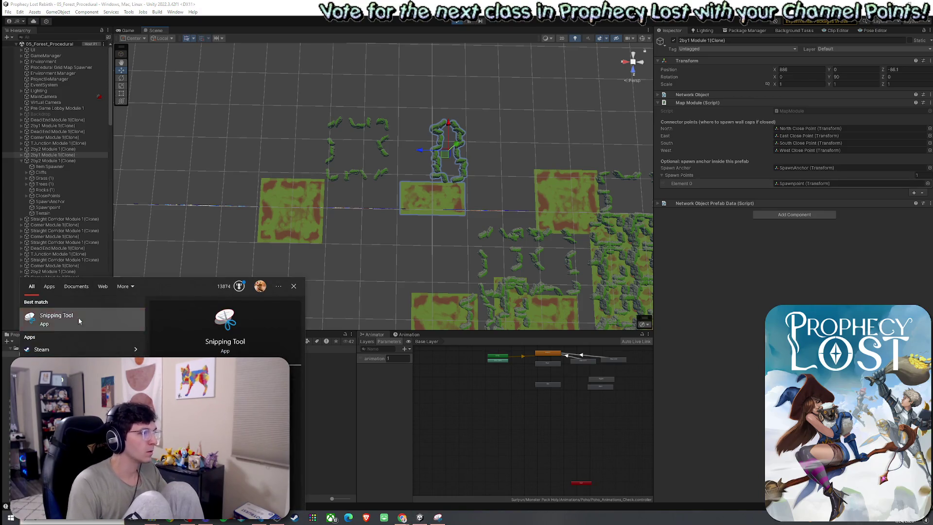
# Capture the region around the isolated modules and copy it to the clipboard.
pyautogui.click(585, 33)
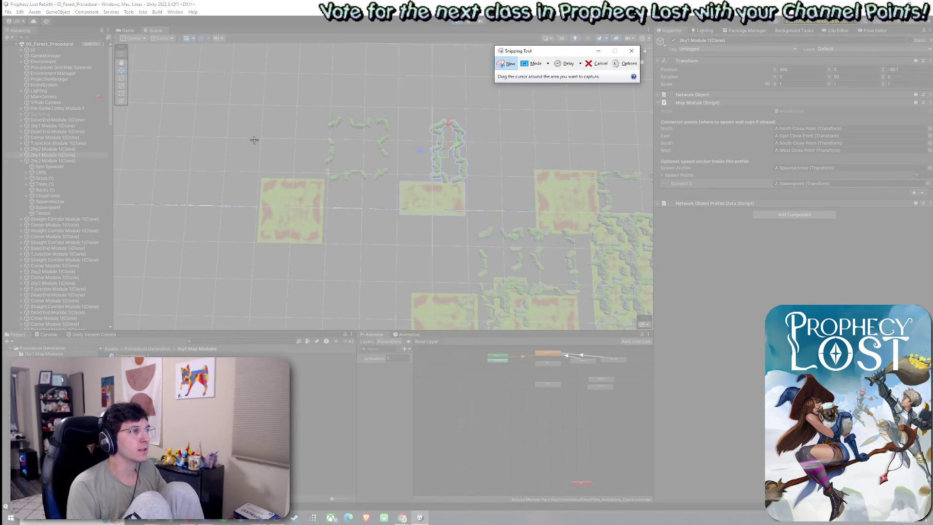
pyautogui.moveTo(217, 96)
pyautogui.mouseDown()
pyautogui.moveTo(406, 265)
pyautogui.moveTo(477, 276)
pyautogui.mouseUp()
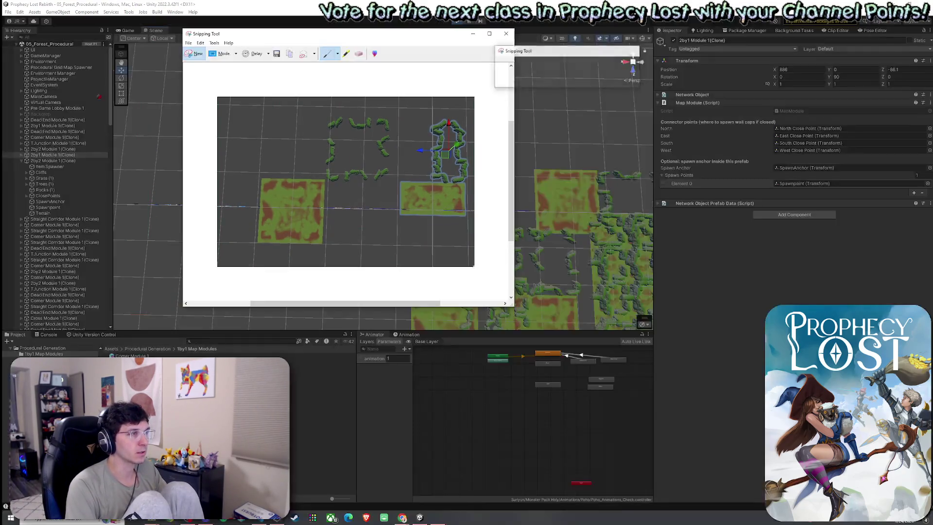
pyautogui.click(200, 43)
pyautogui.click(209, 55)
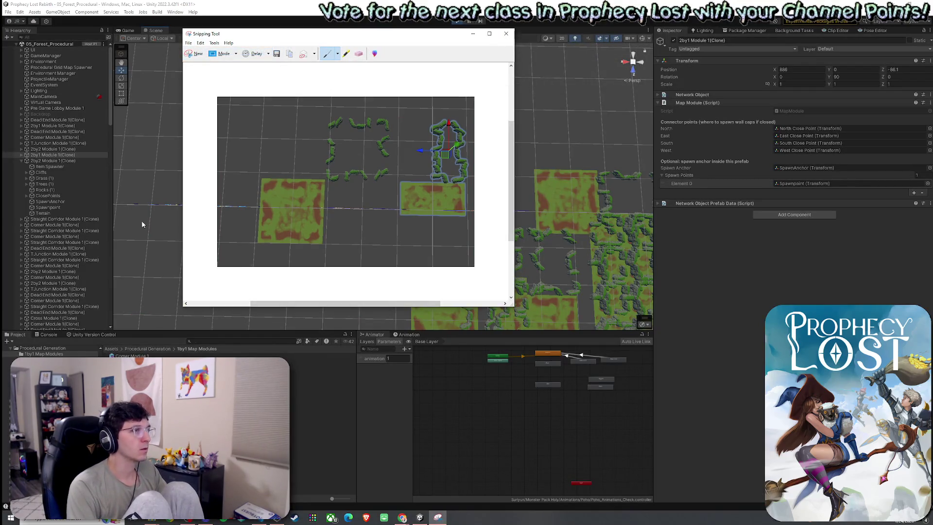
pyautogui.hotkey('alt', 'Tab')
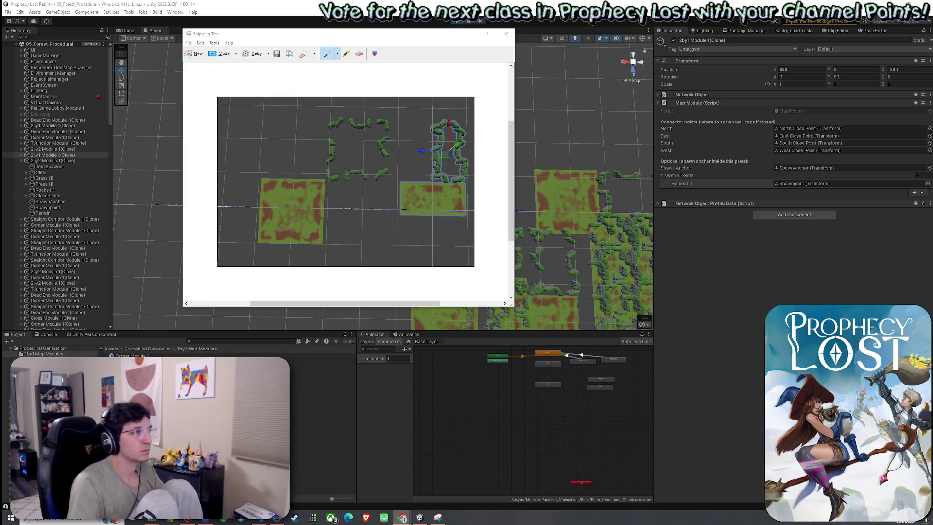
# Dismiss the Snipping Tool capture window so Unity's Scene view of the modules is back in front.
pyautogui.click(215, 57)
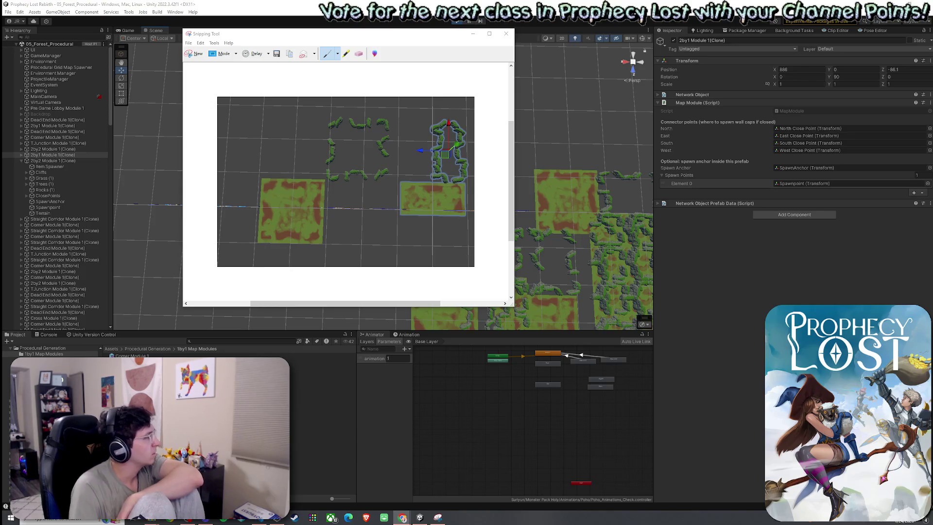
pyautogui.click(393, 22)
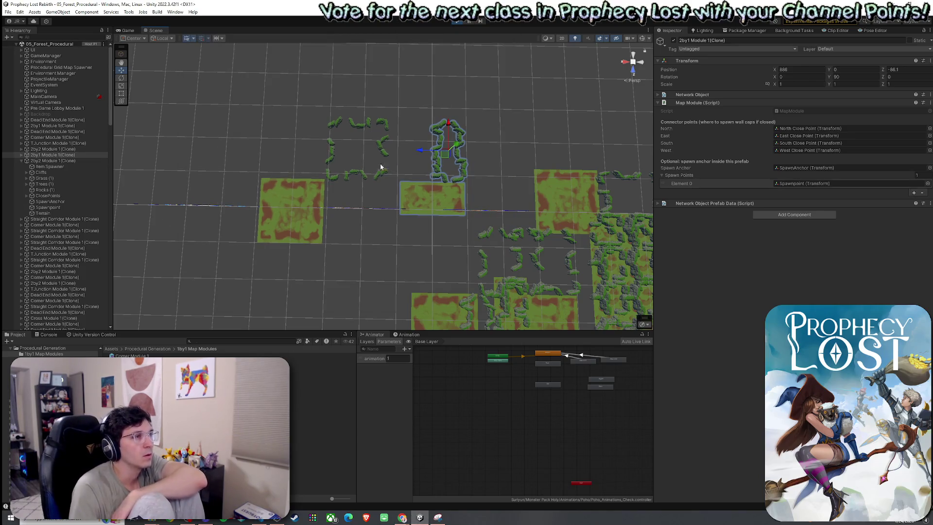
# Playtest around the lake with dashes, jumps and the Q ability, then stop Play mode.
pyautogui.click(129, 30)
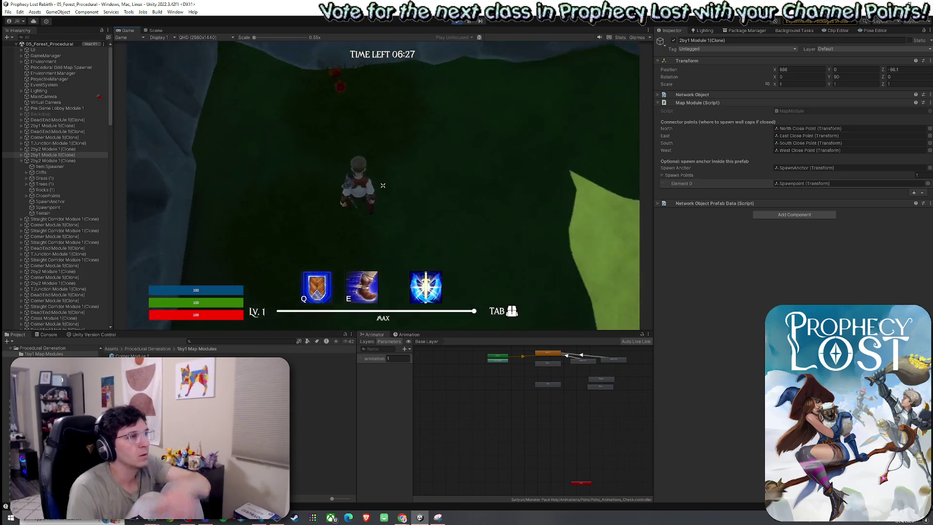
pyautogui.press('e')
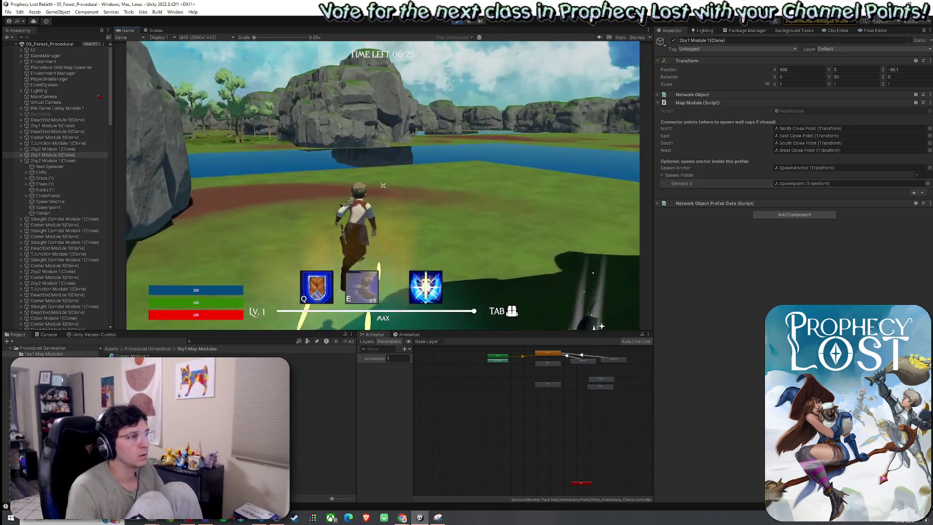
pyautogui.press('q')
pyautogui.press('w')
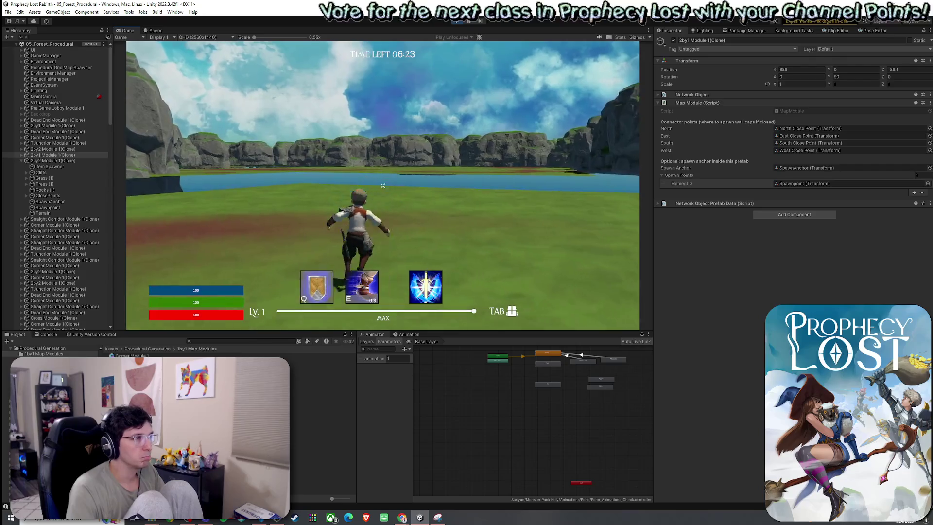
pyautogui.press('space')
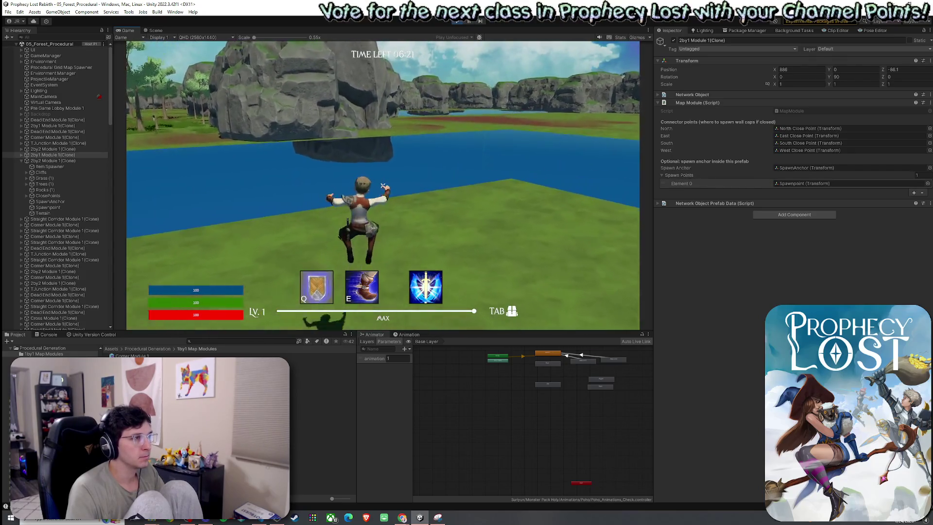
pyautogui.press('space')
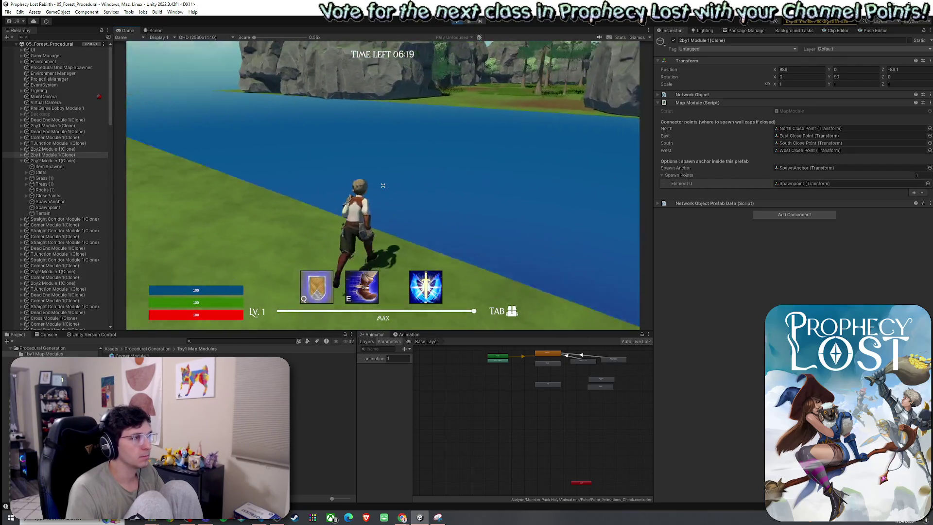
pyautogui.press('q')
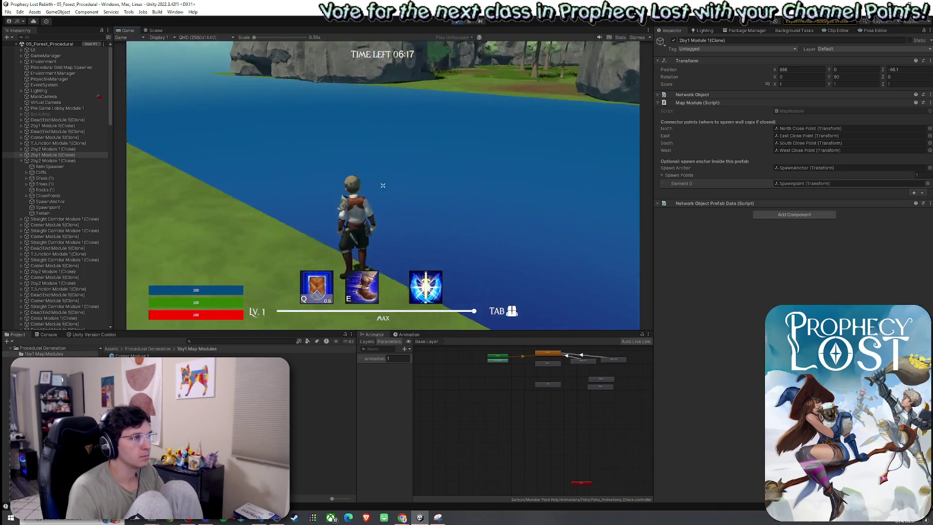
pyautogui.press('space')
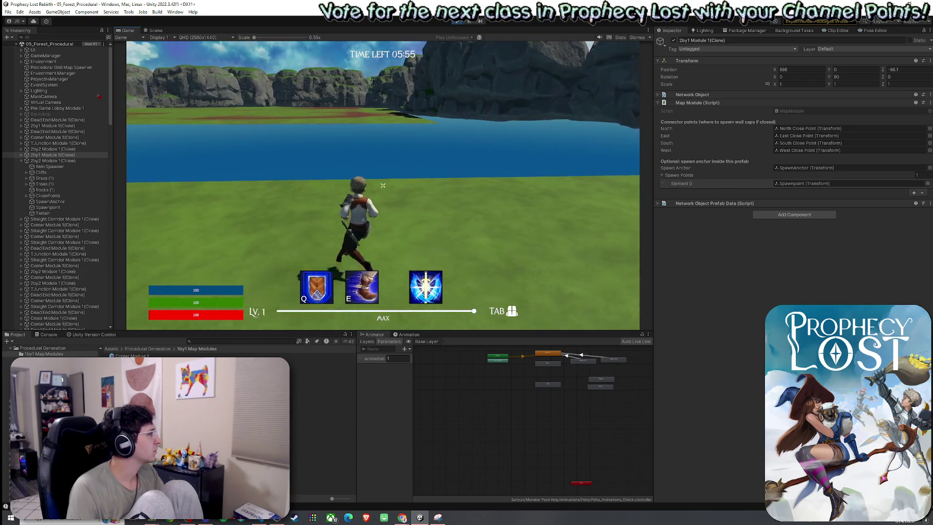
pyautogui.press('super')
pyautogui.press('super')
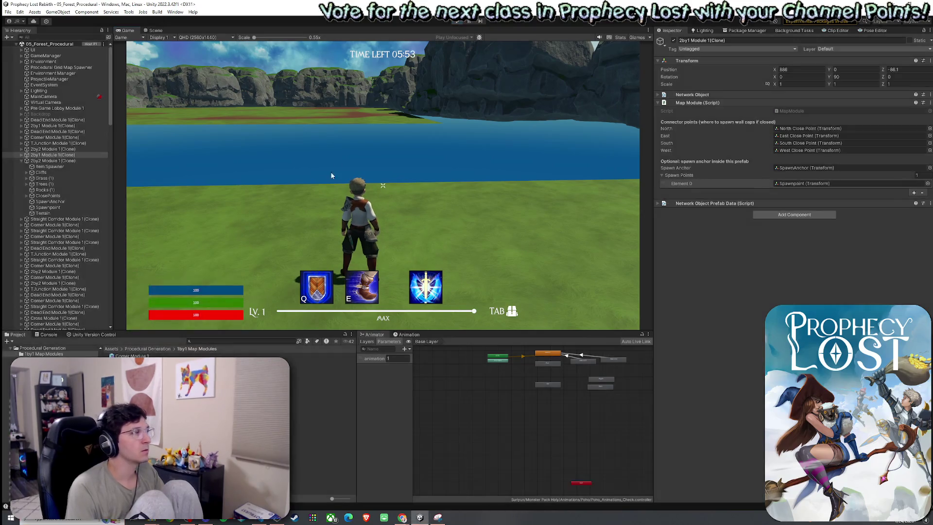
pyautogui.hotkey('ctrl', 'p')
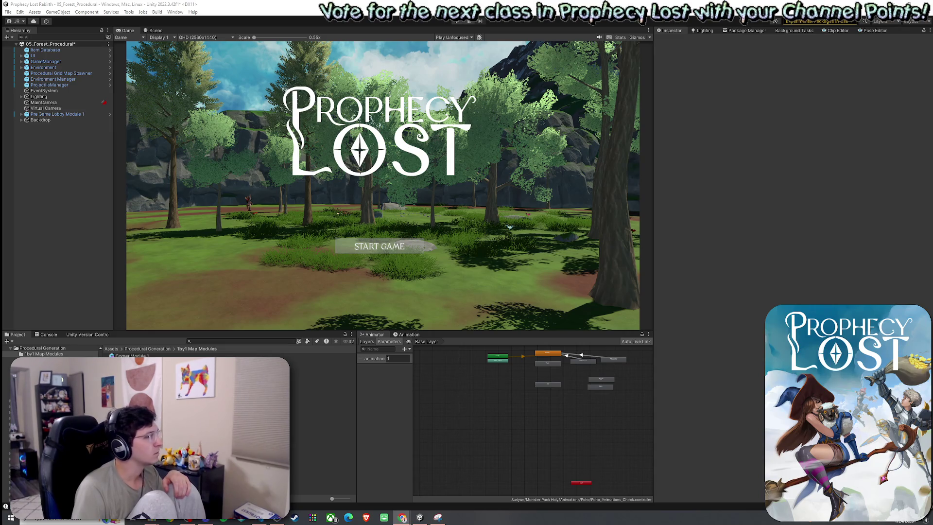
# Open the 2by2 Module 1 prefab and select its SpawnAnchor.
pyautogui.click(147, 348)
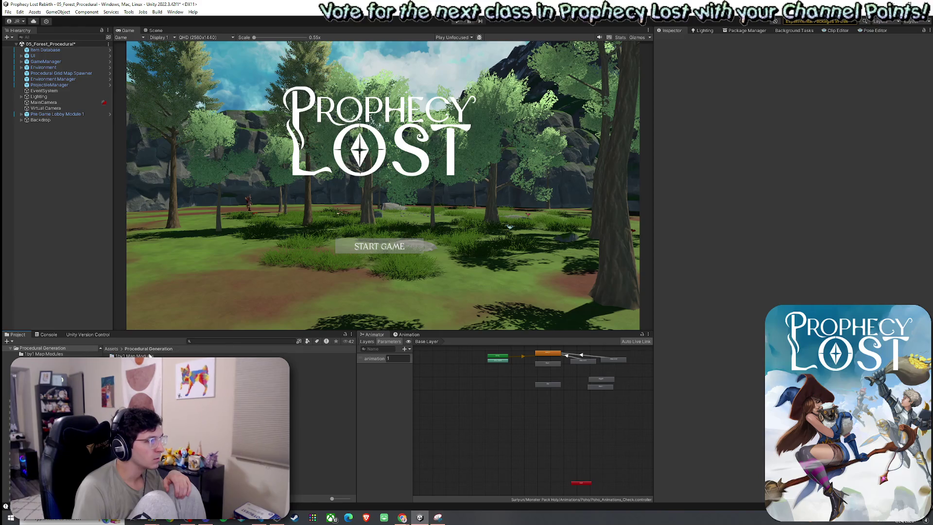
pyautogui.doubleClick(134, 362)
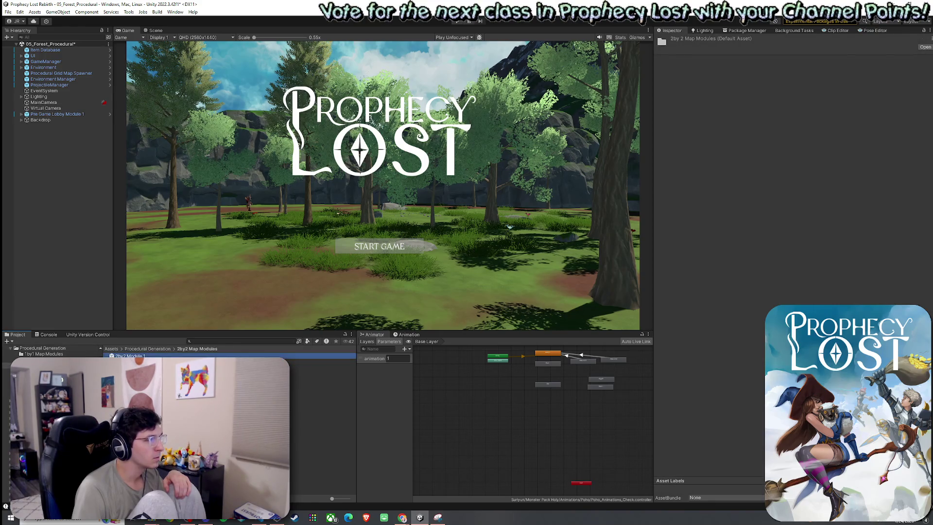
pyautogui.doubleClick(129, 356)
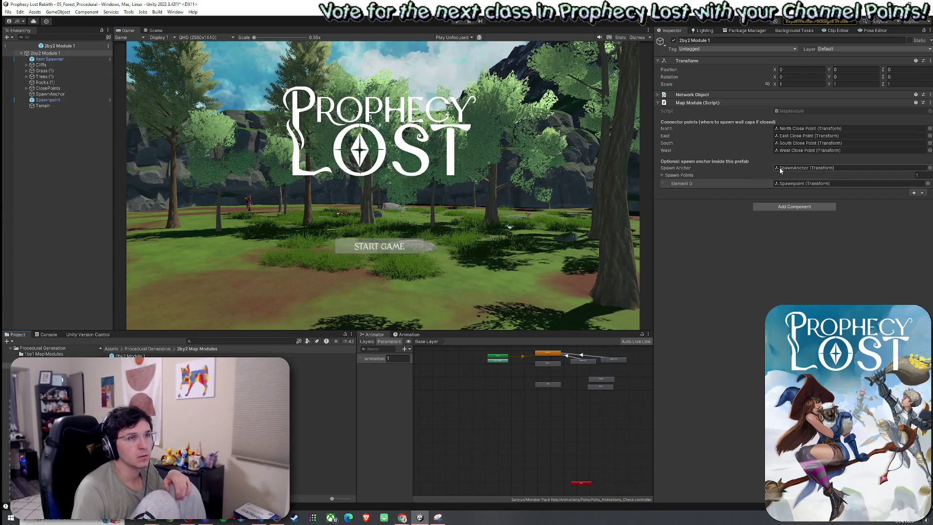
pyautogui.click(805, 168)
pyautogui.hotkey('ctrl', '1')
pyautogui.doubleClick(798, 168)
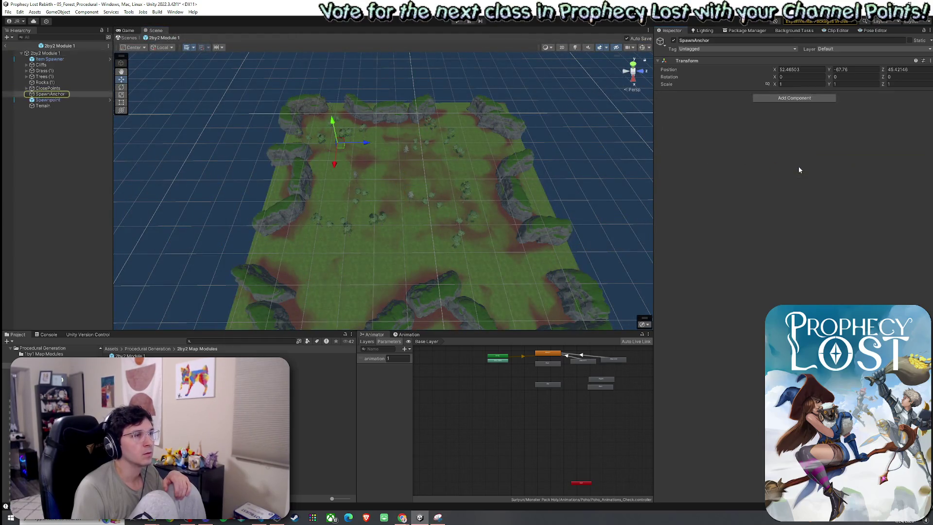
pyautogui.doubleClick(65, 94)
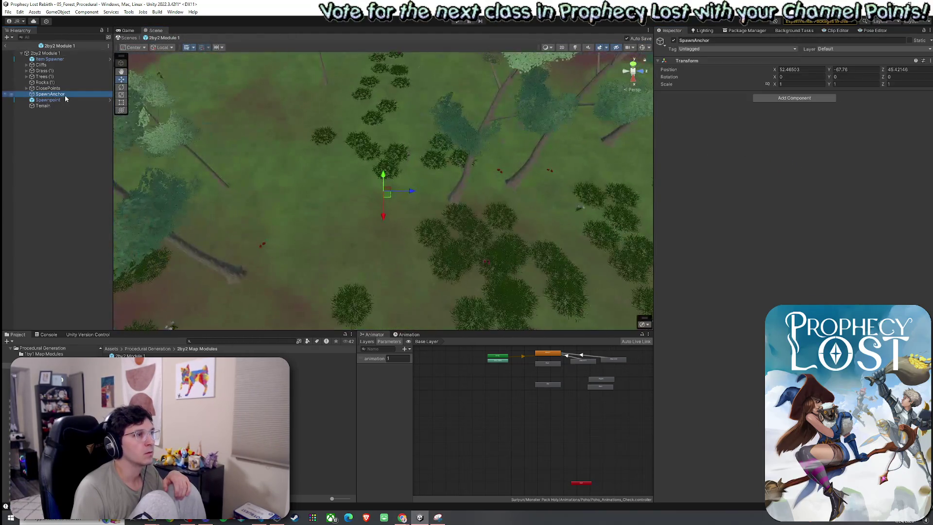
pyautogui.click(70, 120)
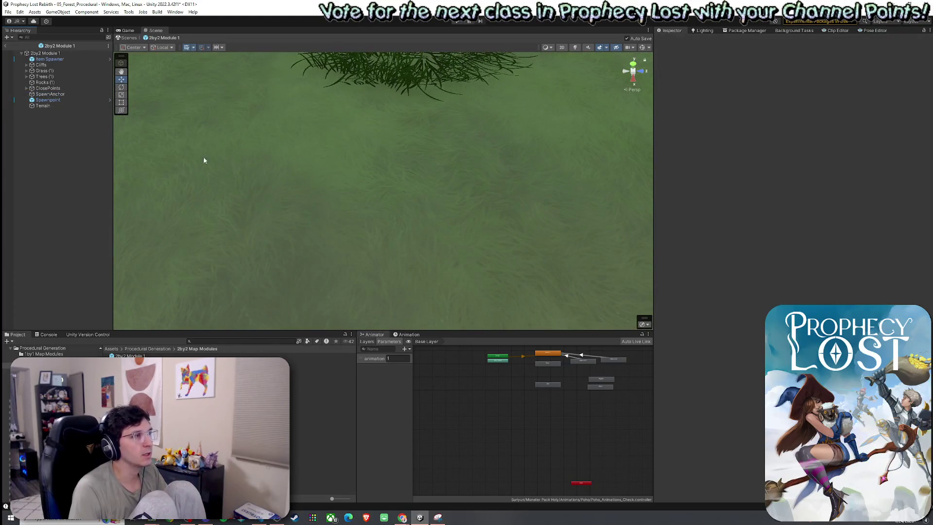
pyautogui.click(50, 94)
# Set the SpawnAnchor's position X and Z to 0, keeping Y at -87.76.
pyautogui.scroll(-5, 257, 222)
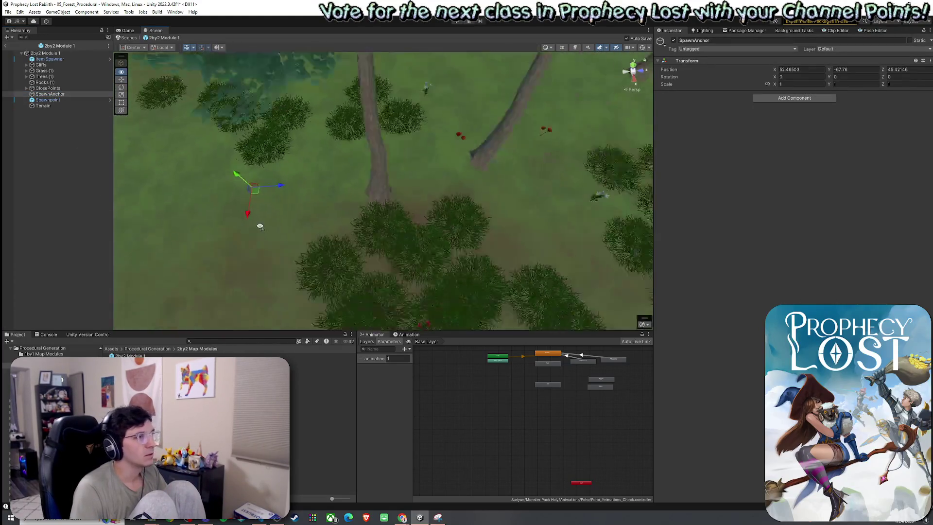
pyautogui.scroll(-10, 260, 227)
pyautogui.click(802, 70)
pyautogui.write('0')
pyautogui.click(892, 71)
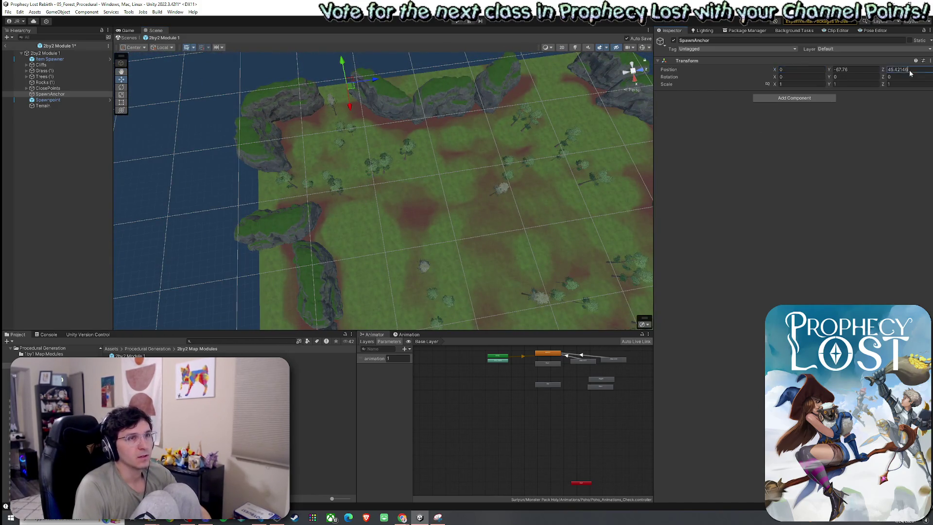
pyautogui.write('0')
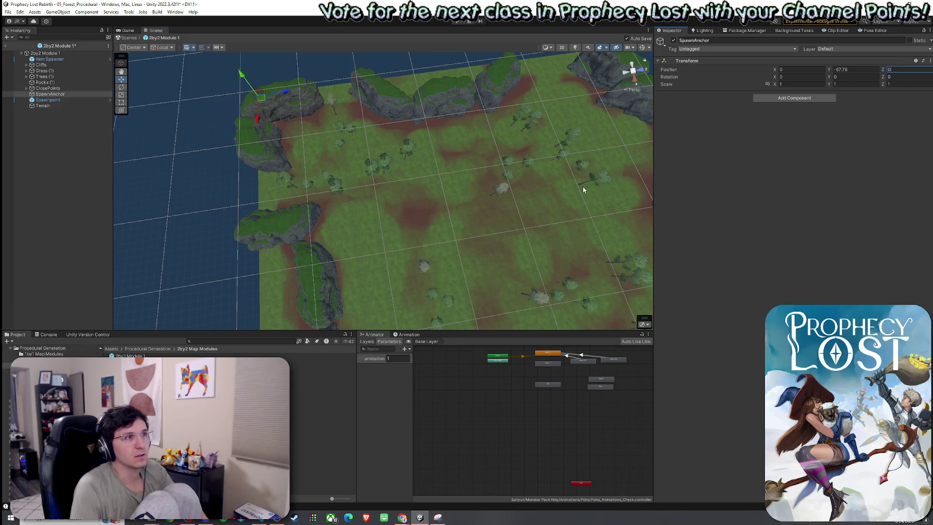
pyautogui.moveTo(495, 182); pyautogui.dragTo(548, 179)
pyautogui.scroll(-10, 548, 179)
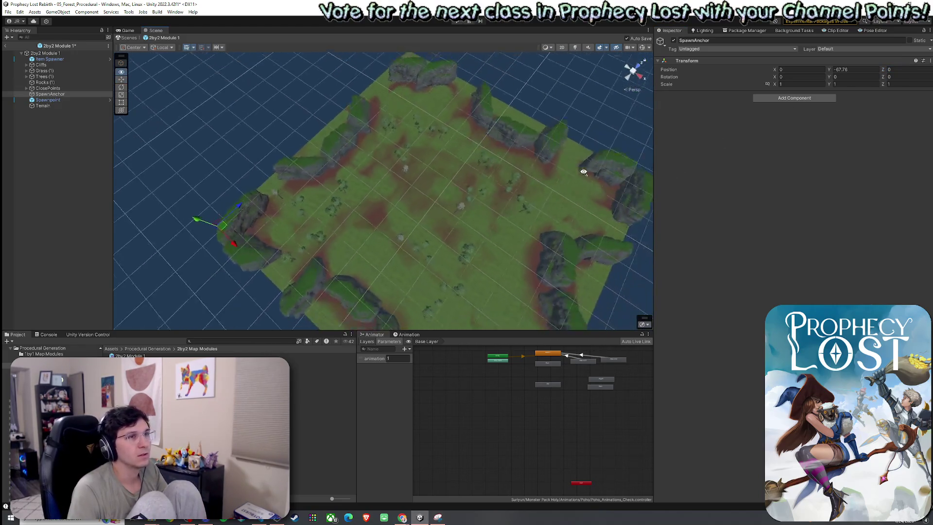
pyautogui.click(148, 349)
pyautogui.doubleClick(132, 355)
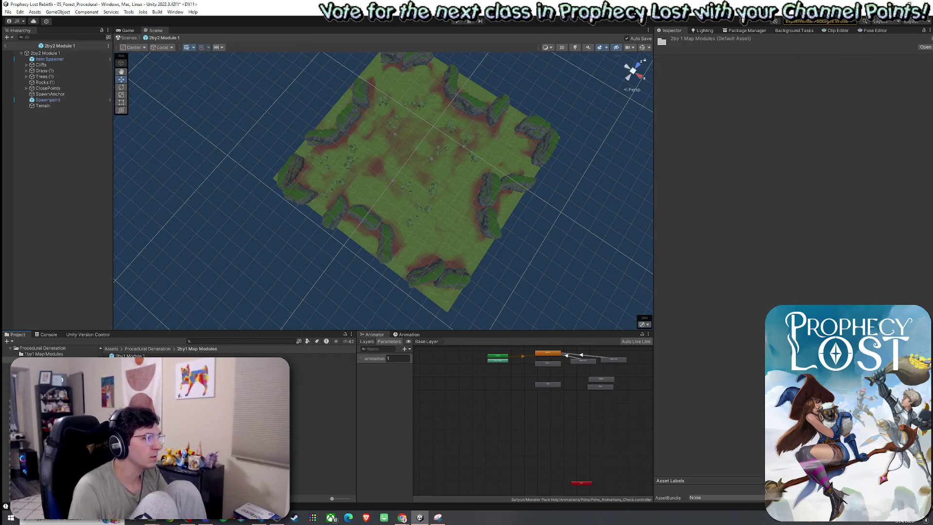
# Check the SpawnAnchors in Corner Module 1 and Straight Corridor Module 1, then exit prefab mode.
pyautogui.doubleClick(130, 356)
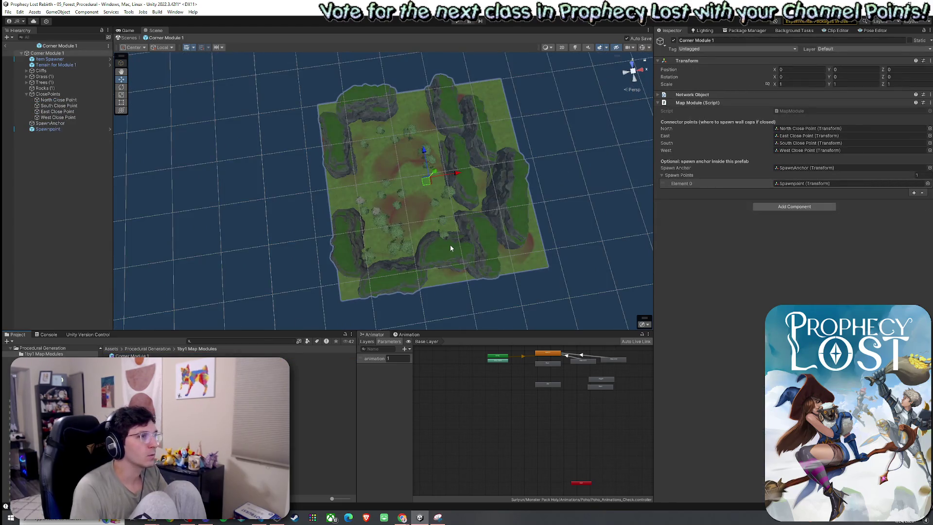
pyautogui.click(59, 124)
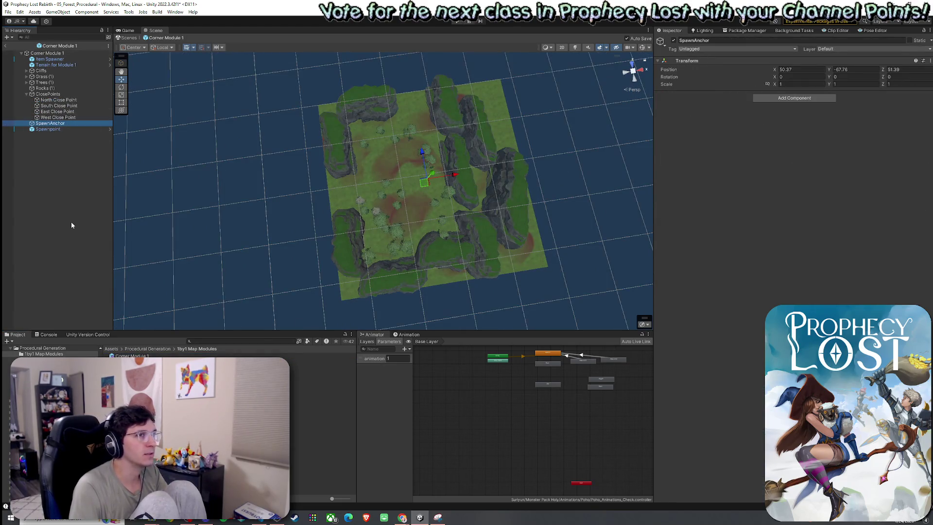
pyautogui.click(152, 349)
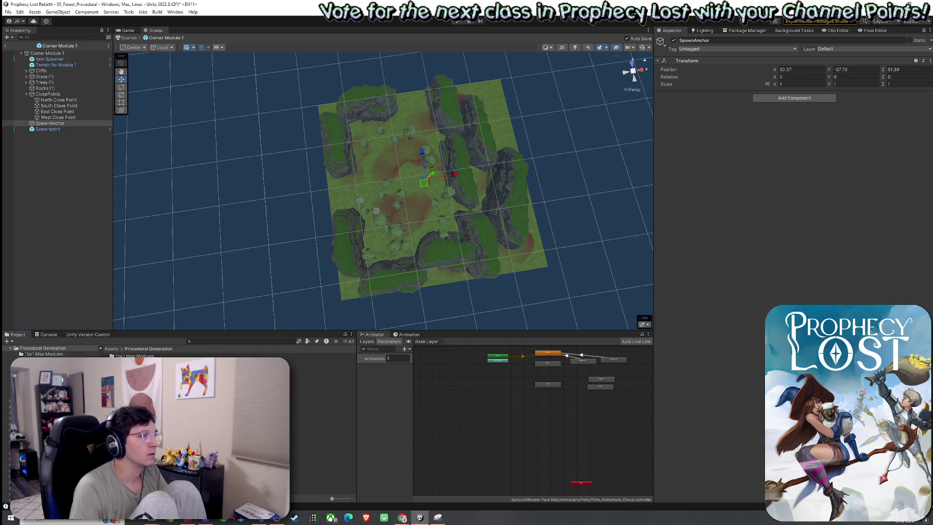
pyautogui.doubleClick(131, 355)
pyautogui.doubleClick(146, 391)
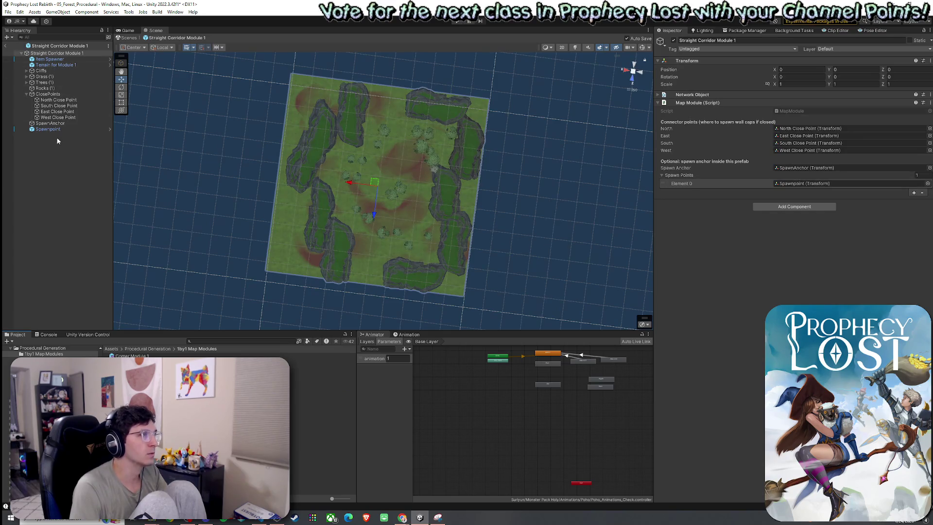
pyautogui.click(55, 124)
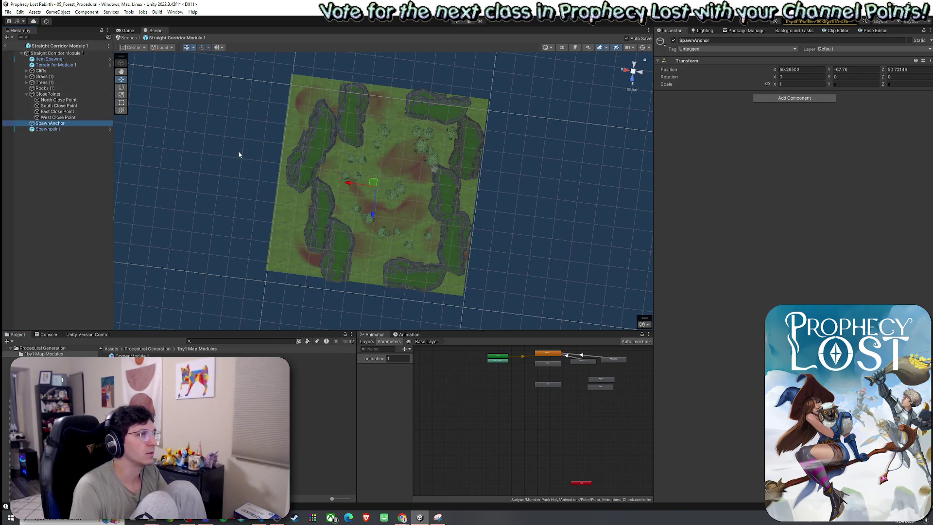
pyautogui.click(6, 46)
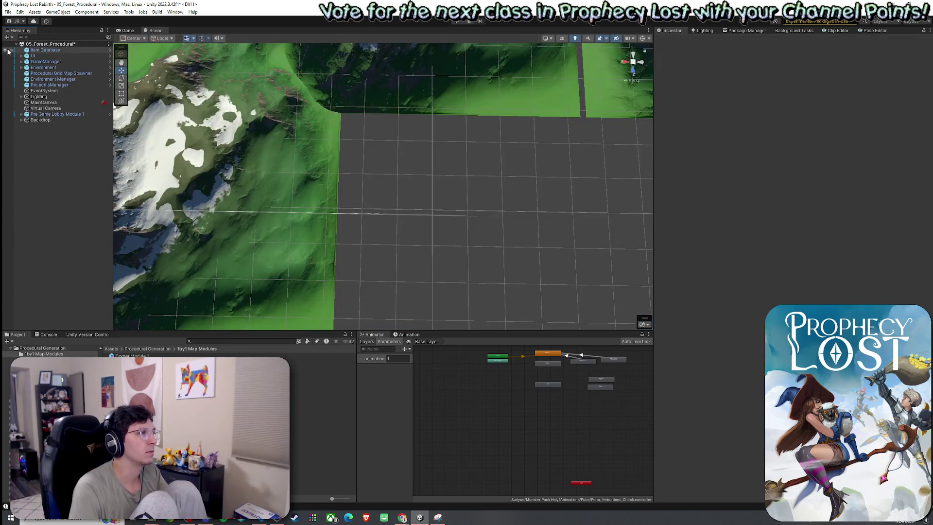
# Drag the 2by2 Module 1 SpawnAnchor to the centre of its module.
pyautogui.click(43, 360)
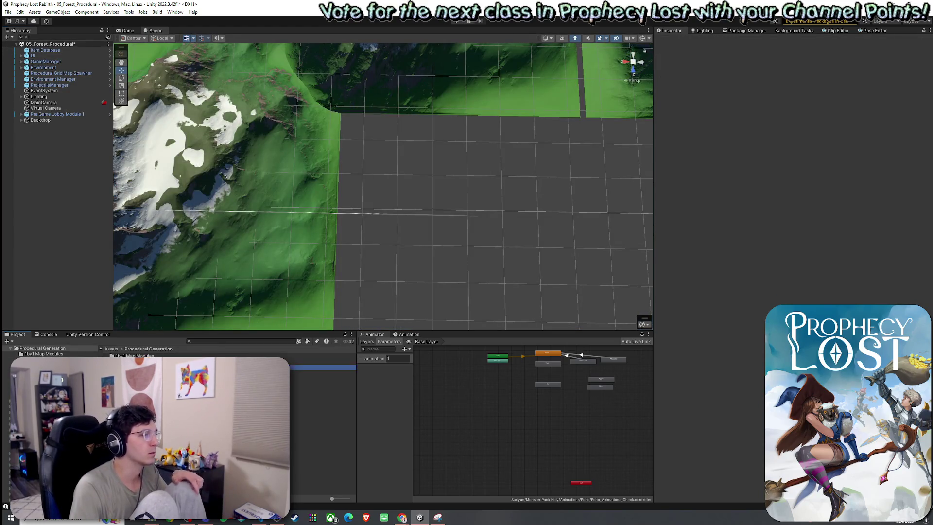
pyautogui.doubleClick(129, 356)
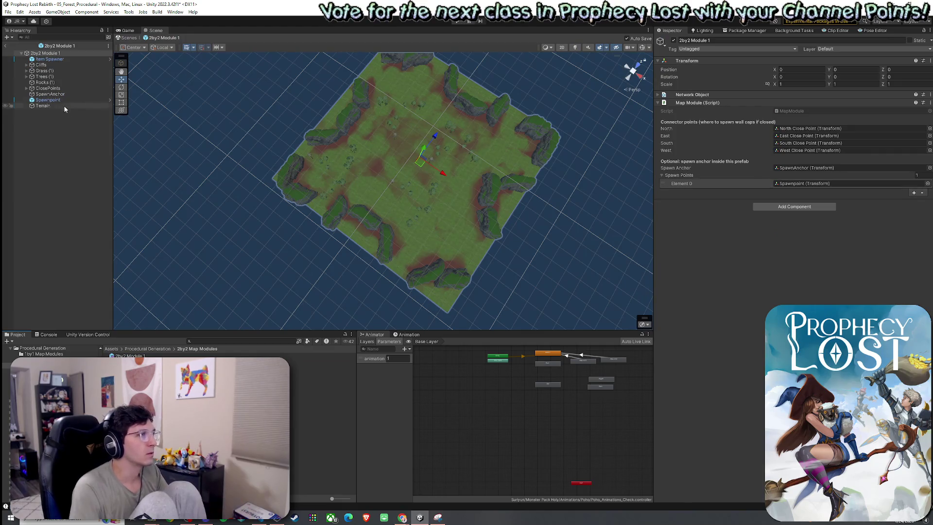
pyautogui.click(50, 95)
pyautogui.moveTo(278, 178)
pyautogui.mouseDown()
pyautogui.moveTo(439, 168)
pyautogui.moveTo(425, 168)
pyautogui.mouseUp()
pyautogui.moveTo(426, 164)
pyautogui.mouseDown()
pyautogui.moveTo(427, 177)
pyautogui.moveTo(453, 150)
pyautogui.moveTo(472, 188)
pyautogui.moveTo(458, 271)
pyautogui.moveTo(641, 256)
pyautogui.moveTo(423, 232)
pyautogui.mouseUp()
pyautogui.moveTo(381, 211); pyautogui.dragTo(379, 209)
pyautogui.moveTo(438, 237)
pyautogui.mouseDown()
pyautogui.moveTo(575, 223)
pyautogui.moveTo(588, 232)
pyautogui.mouseUp()
# Open the 2by1 Module 1 prefab and collapse its ClosePoints and Trees groups.
pyautogui.click(148, 348)
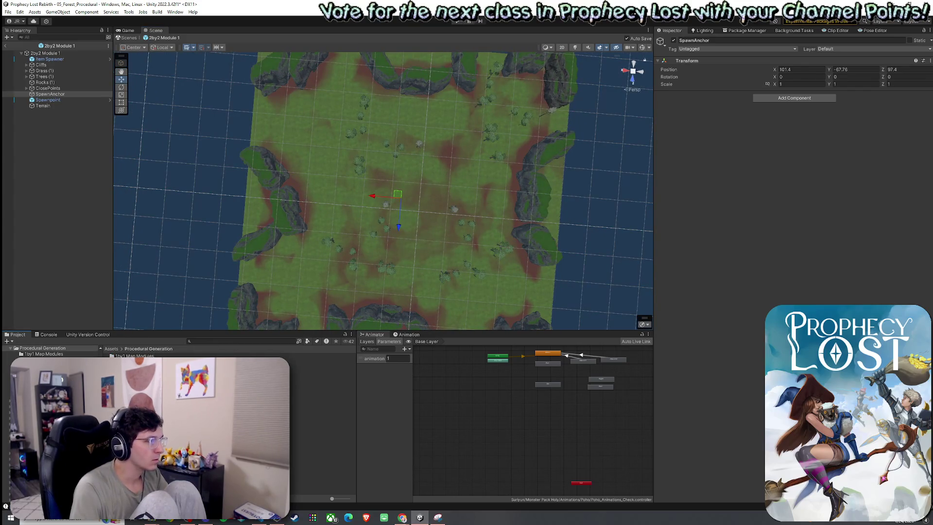
pyautogui.doubleClick(131, 361)
pyautogui.doubleClick(130, 356)
pyautogui.moveTo(313, 262)
pyautogui.mouseDown()
pyautogui.moveTo(485, 298)
pyautogui.moveTo(531, 327)
pyautogui.mouseUp()
pyautogui.scroll(-6, 532, 328)
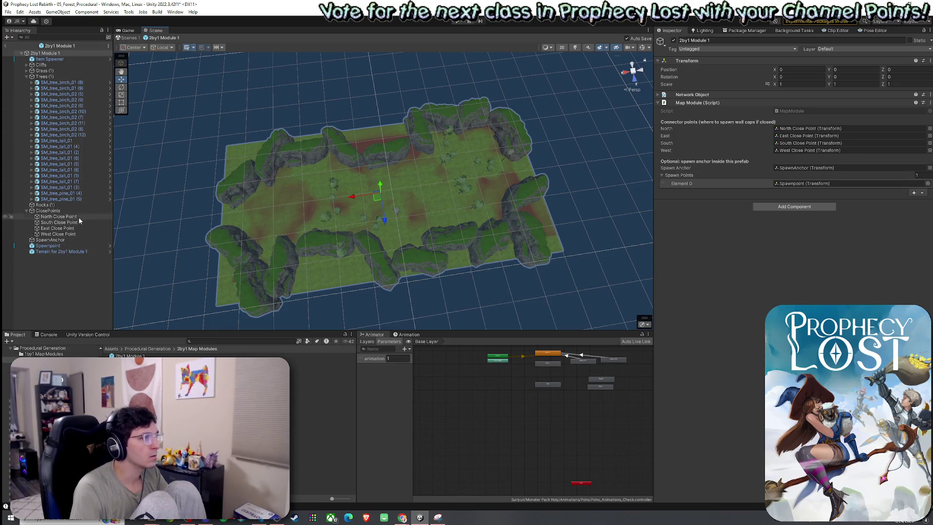
pyautogui.click(26, 211)
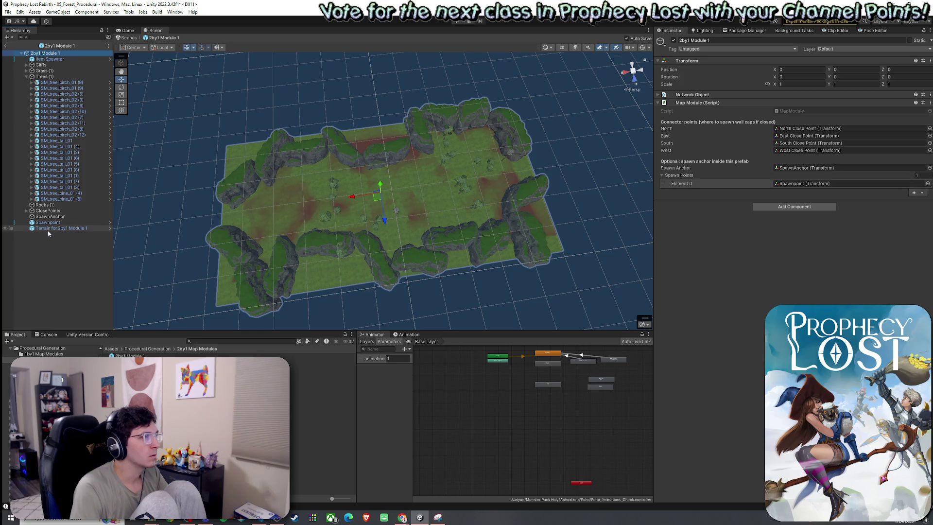
pyautogui.click(26, 77)
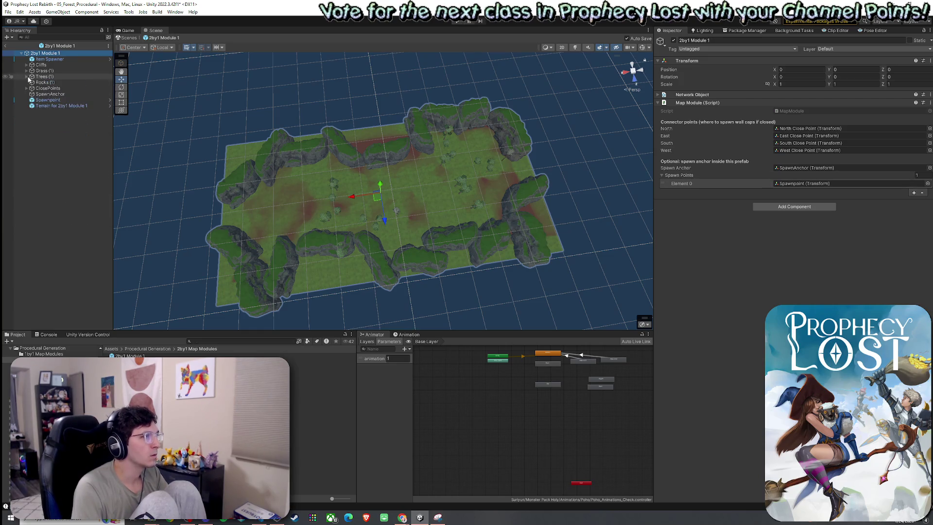
# Move the 2by1 SpawnAnchor to X 96.1, Z 46.8, save the prefab and exit prefab mode.
pyautogui.click(51, 94)
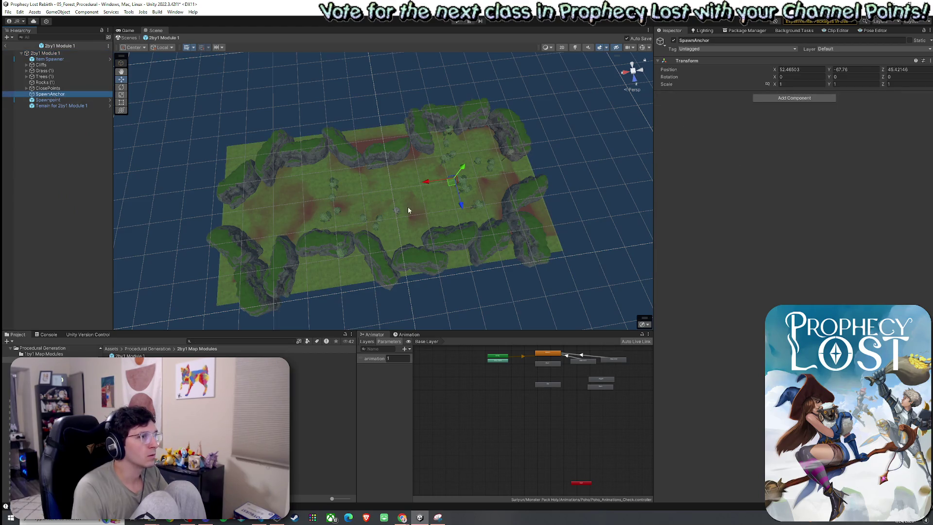
pyautogui.moveTo(451, 186)
pyautogui.mouseDown()
pyautogui.moveTo(384, 198)
pyautogui.moveTo(418, 218)
pyautogui.moveTo(375, 208)
pyautogui.mouseUp()
pyautogui.scroll(3, 375, 208)
pyautogui.moveTo(399, 171); pyautogui.dragTo(393, 167)
pyautogui.click(8, 12)
pyautogui.click(29, 101)
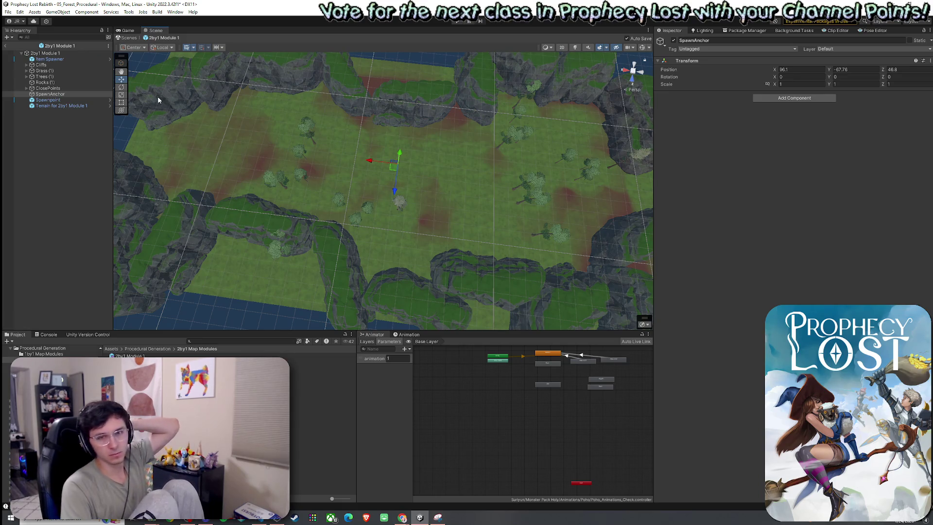
pyautogui.click(5, 45)
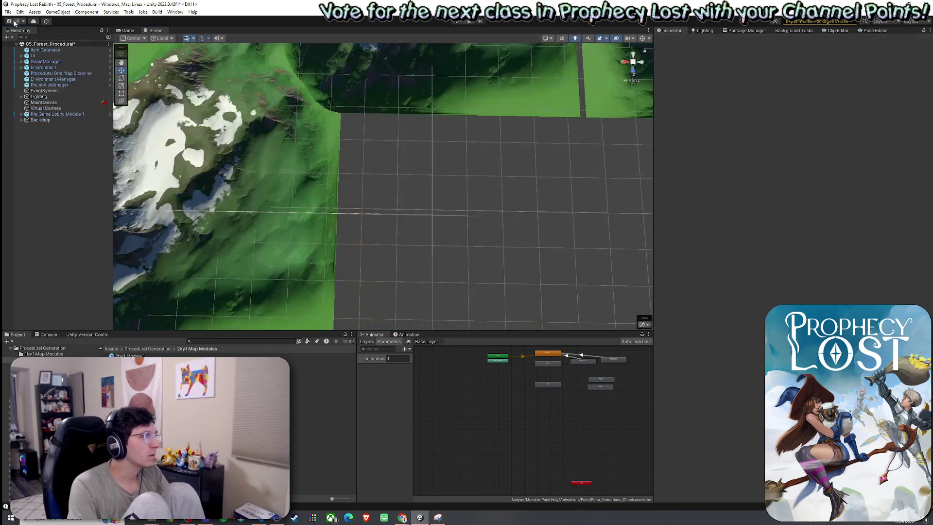
# Save the forest scene, enter Play mode and start a match from the title screen.
pyautogui.click(8, 12)
pyautogui.click(28, 46)
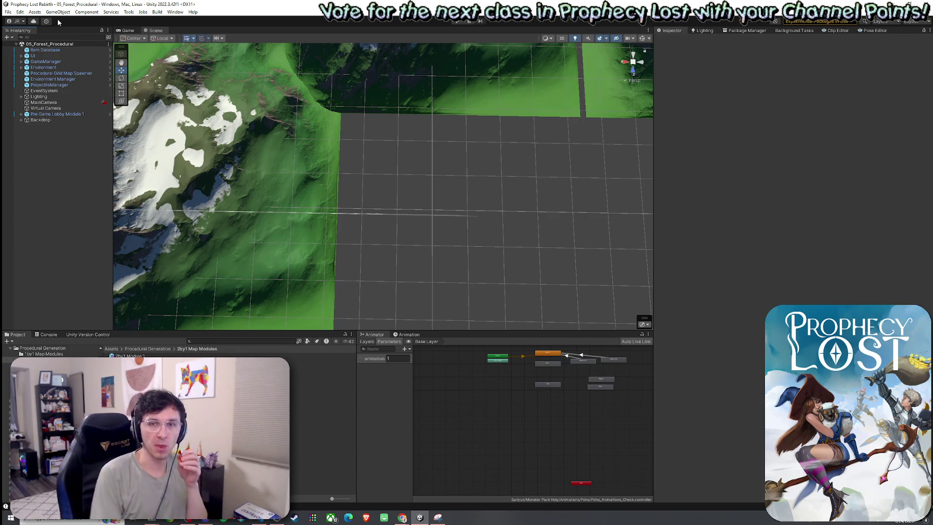
pyautogui.hotkey('ctrl', 'p')
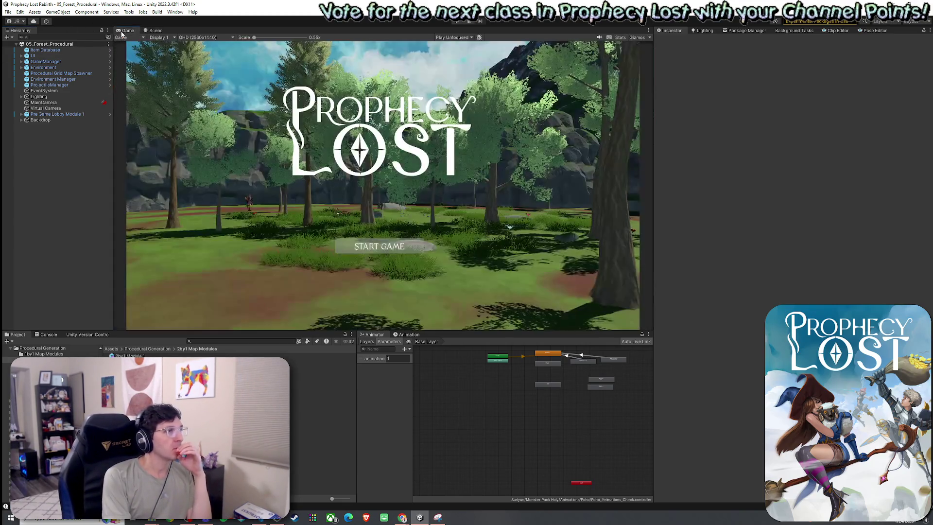
pyautogui.click(18, 14)
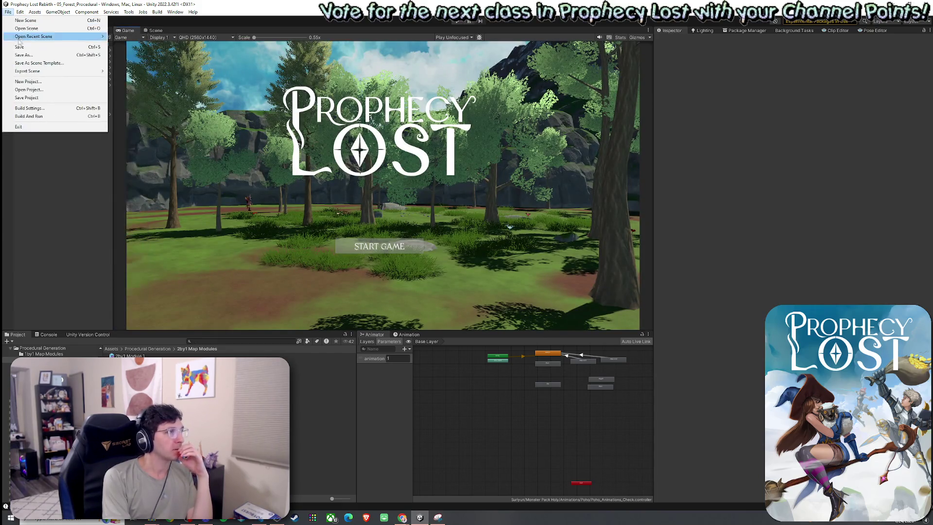
pyautogui.click(457, 21)
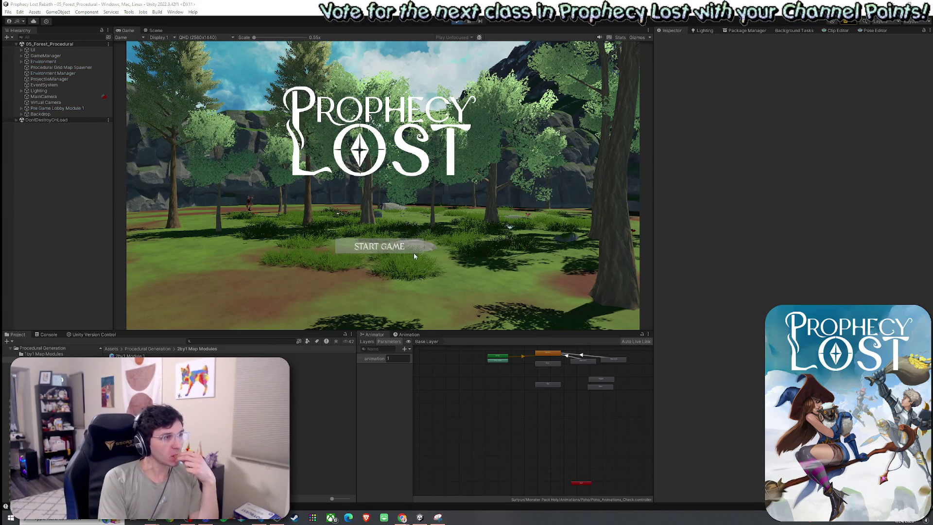
pyautogui.click(384, 247)
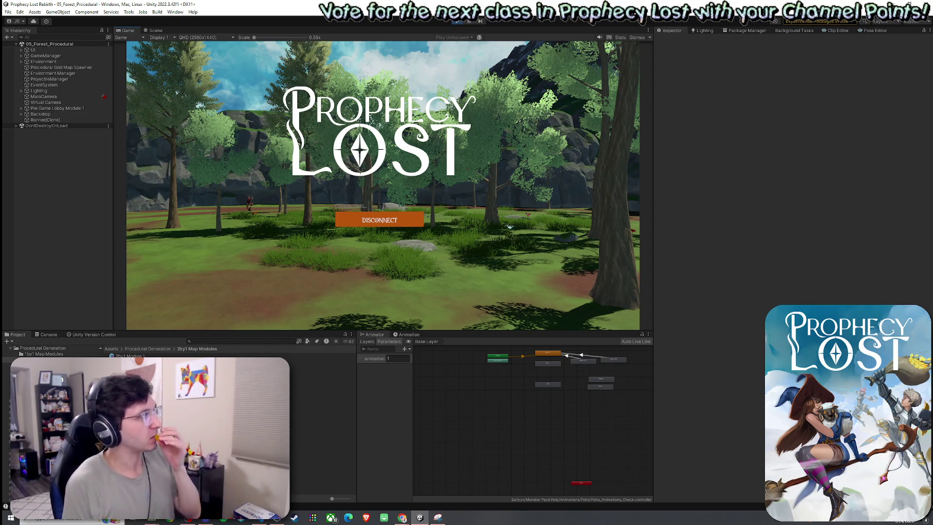
pyautogui.press('super')
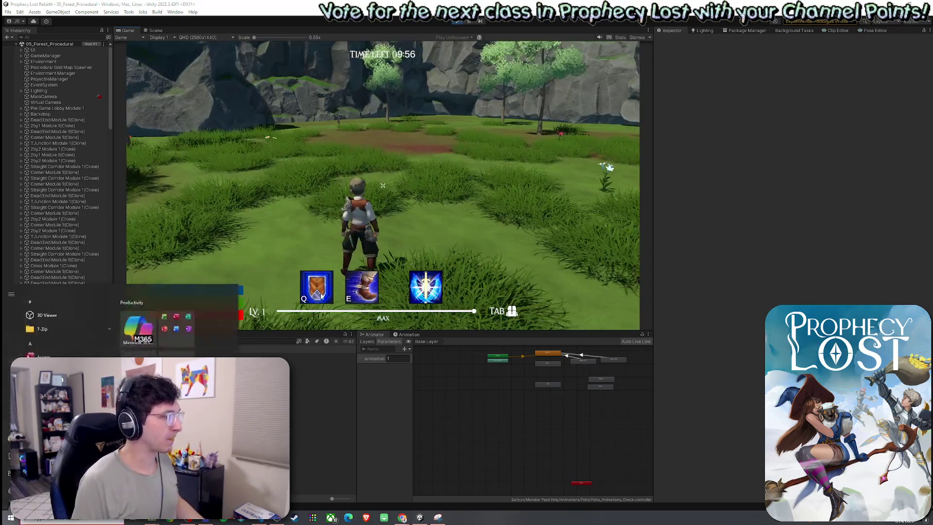
# Return to the Scene view and orbit to an angled look at the grid.
pyautogui.click(155, 30)
pyautogui.moveTo(394, 201)
pyautogui.mouseDown()
pyautogui.moveTo(436, 194)
pyautogui.moveTo(603, 112)
pyautogui.moveTo(769, 138)
pyautogui.moveTo(780, 152)
pyautogui.mouseUp()
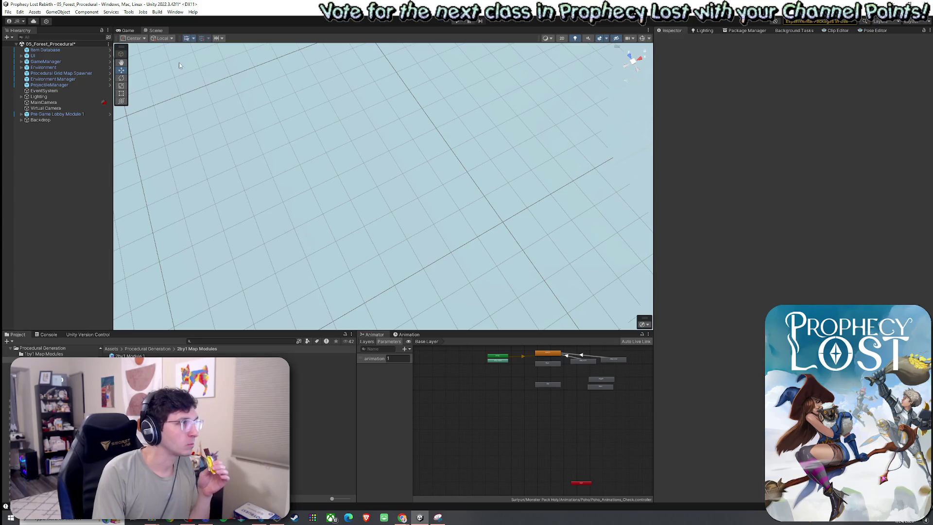
# Save the forest scene and enter Play mode with Ctrl+P.
pyautogui.click(8, 12)
pyautogui.click(19, 47)
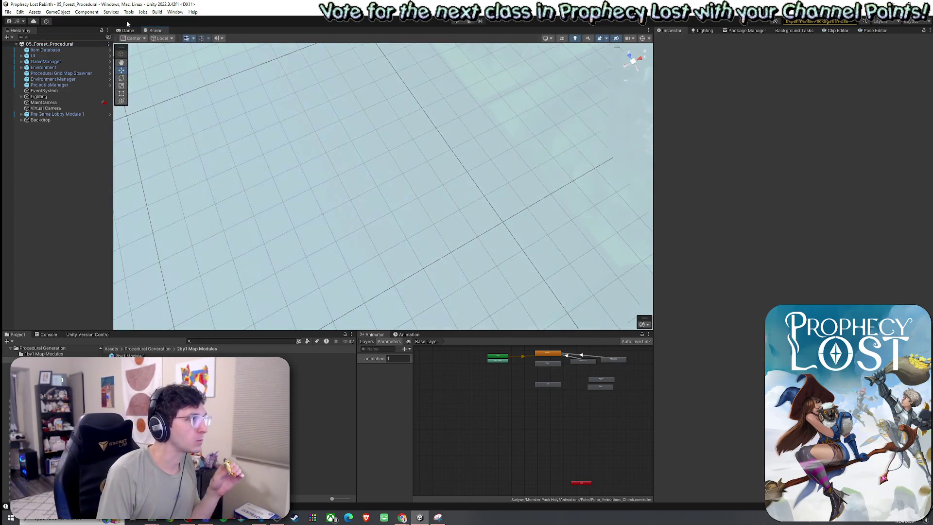
pyautogui.hotkey('ctrl', 'p')
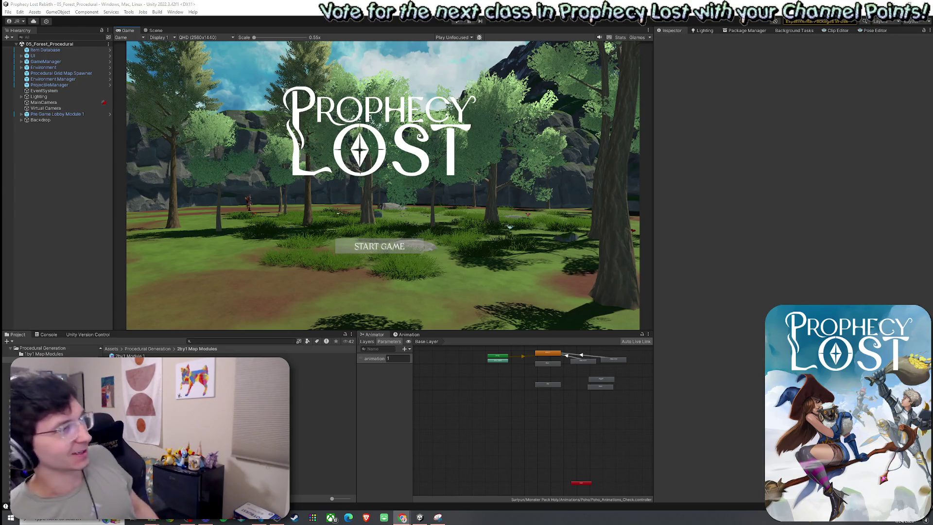
# Switch to the Scene view and orbit to look down on the forest module terrains.
pyautogui.click(155, 30)
pyautogui.moveTo(306, 225)
pyautogui.mouseDown()
pyautogui.moveTo(275, 220)
pyautogui.moveTo(252, 254)
pyautogui.moveTo(269, 246)
pyautogui.moveTo(269, 223)
pyautogui.moveTo(271, 231)
pyautogui.mouseUp()
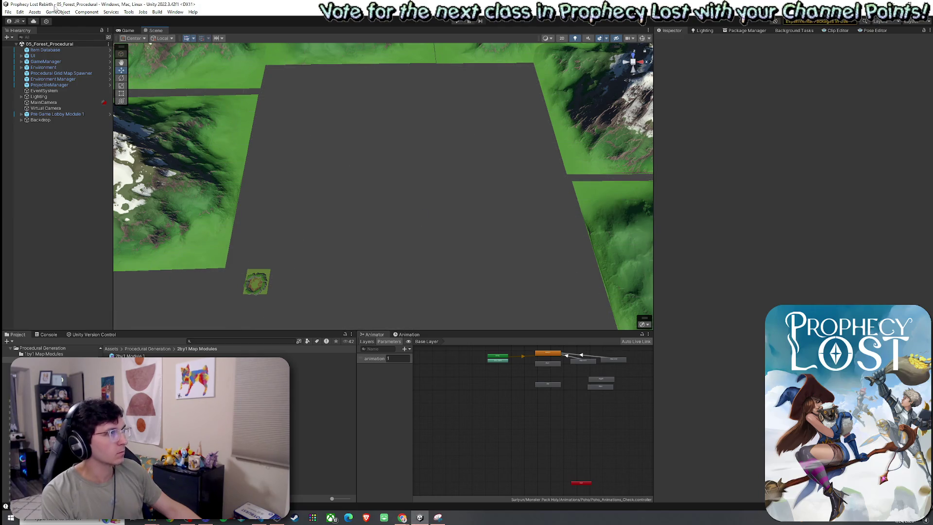
# Run a test match, inspect the generated forest modules in the Scene view, then stop Play mode.
pyautogui.click(8, 12)
pyautogui.click(457, 21)
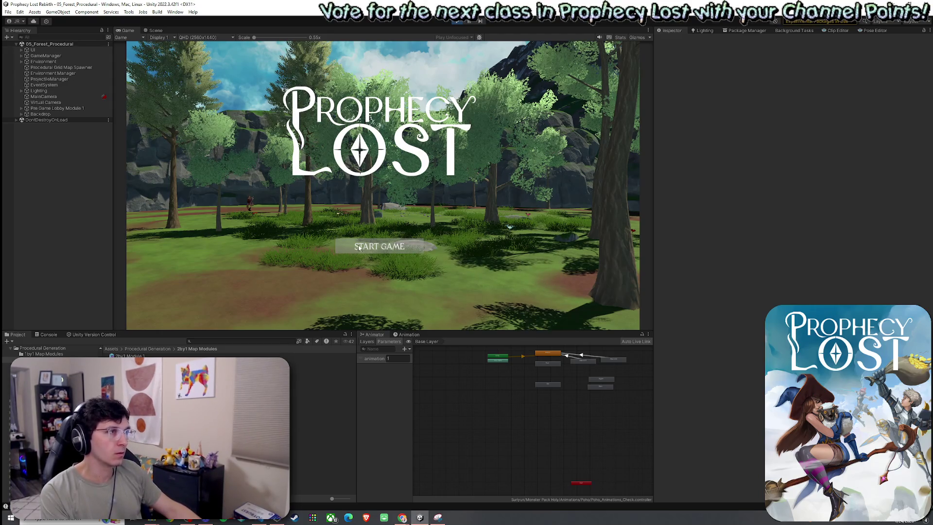
pyautogui.click(388, 250)
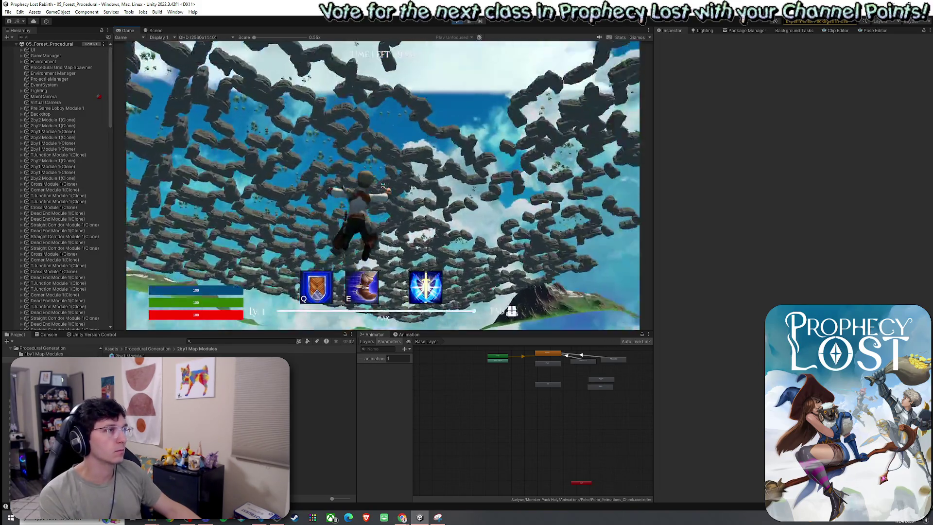
pyautogui.press('super')
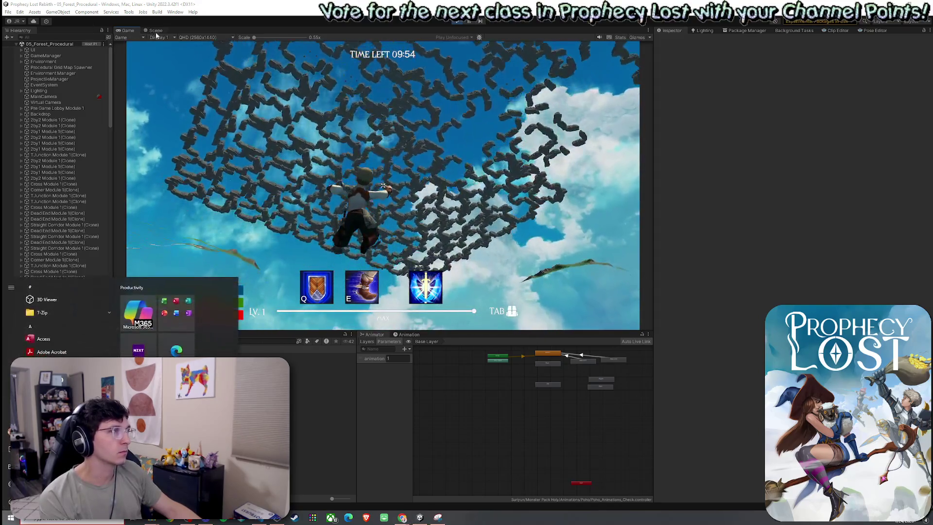
pyautogui.click(156, 30)
pyautogui.moveTo(278, 175)
pyautogui.mouseDown()
pyautogui.moveTo(401, 256)
pyautogui.moveTo(283, 265)
pyautogui.moveTo(121, 214)
pyautogui.moveTo(124, 244)
pyautogui.moveTo(910, 228)
pyautogui.moveTo(48, 214)
pyautogui.moveTo(40, 177)
pyautogui.moveTo(419, 73)
pyautogui.mouseUp()
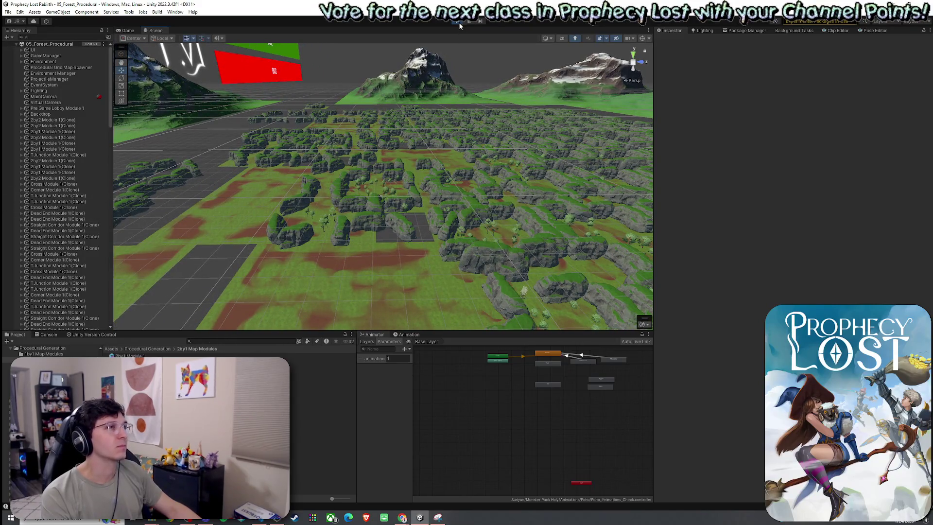
pyautogui.click(458, 21)
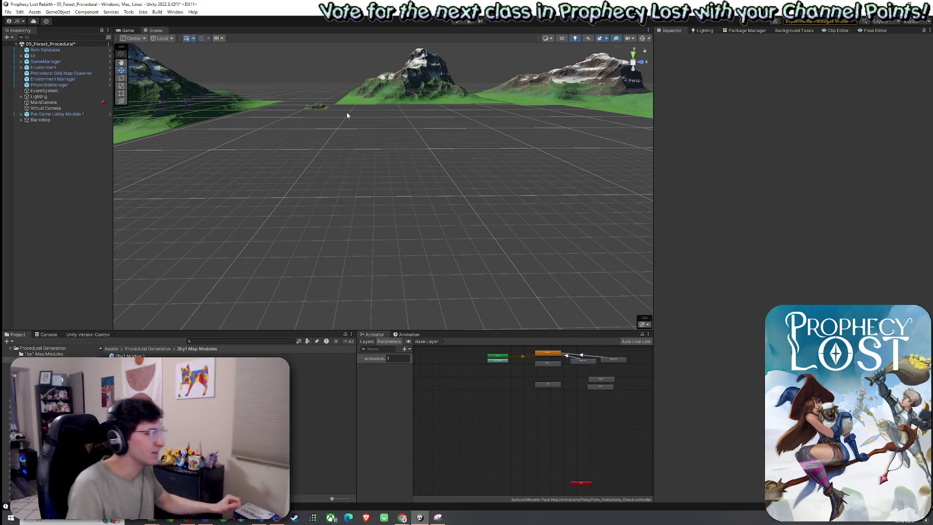
# Open the 2by1 Module 1 prefab and inspect its spawner, terrain, spawn points and close points.
pyautogui.doubleClick(129, 355)
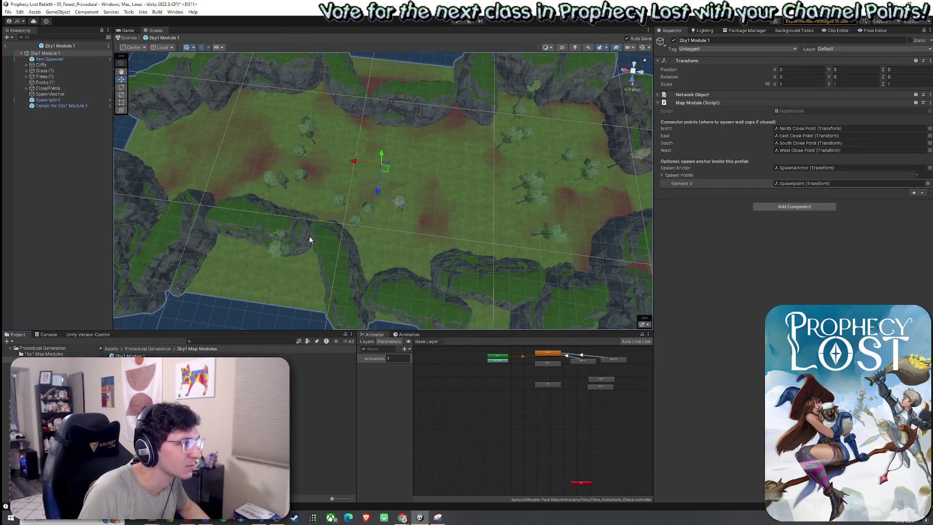
pyautogui.scroll(-10, 310, 239)
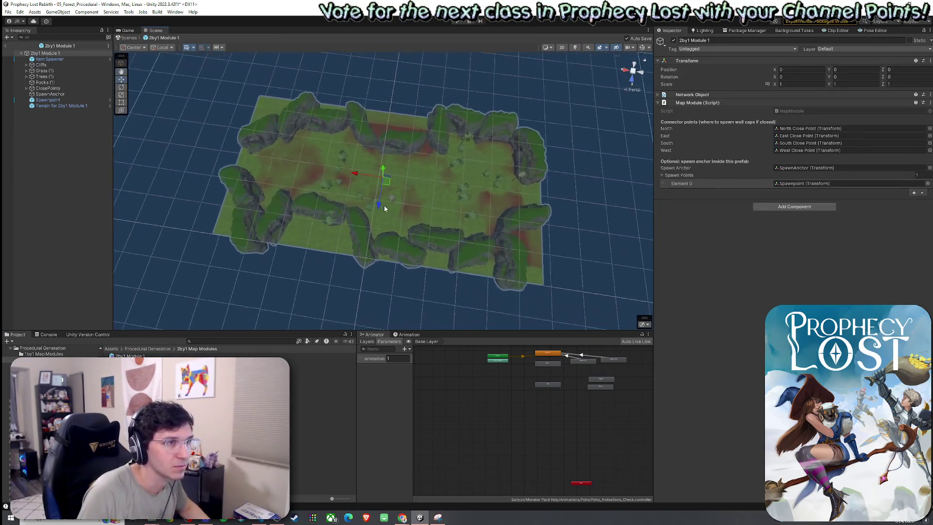
pyautogui.click(64, 60)
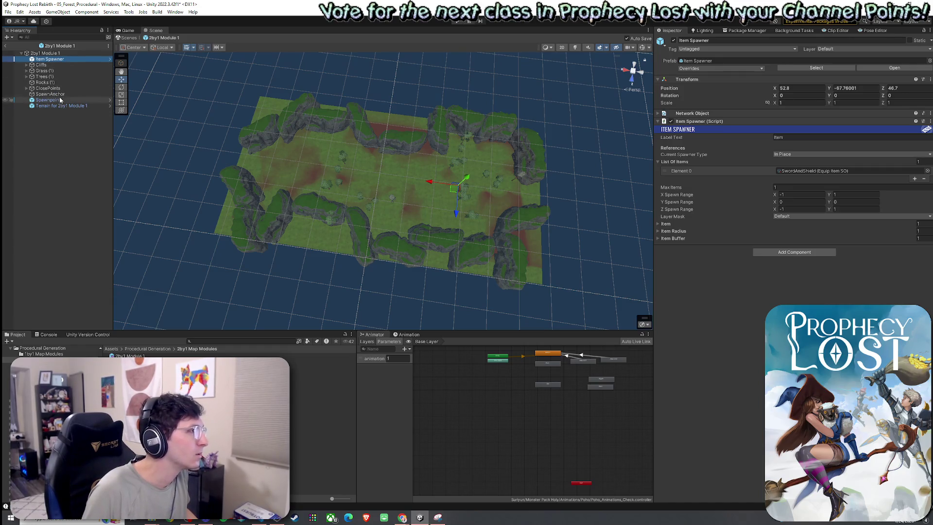
pyautogui.click(73, 106)
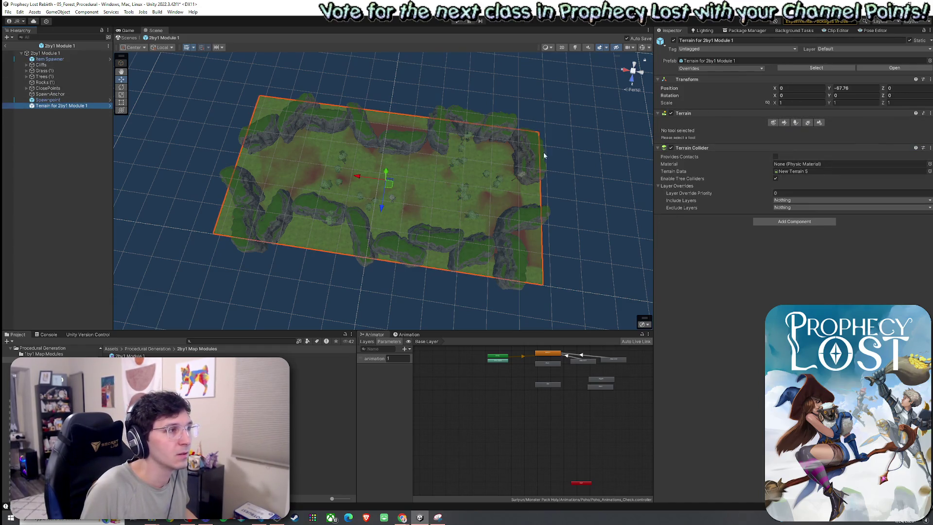
pyautogui.click(58, 100)
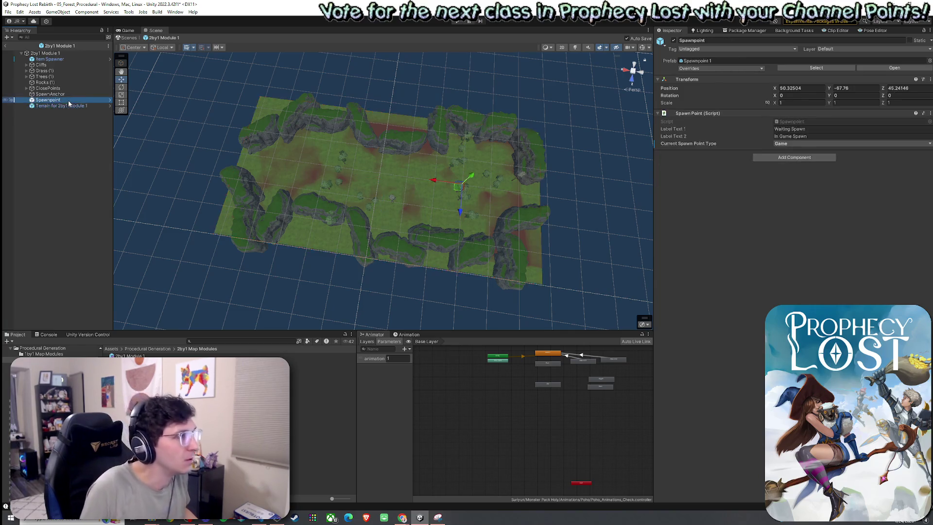
pyautogui.click(53, 94)
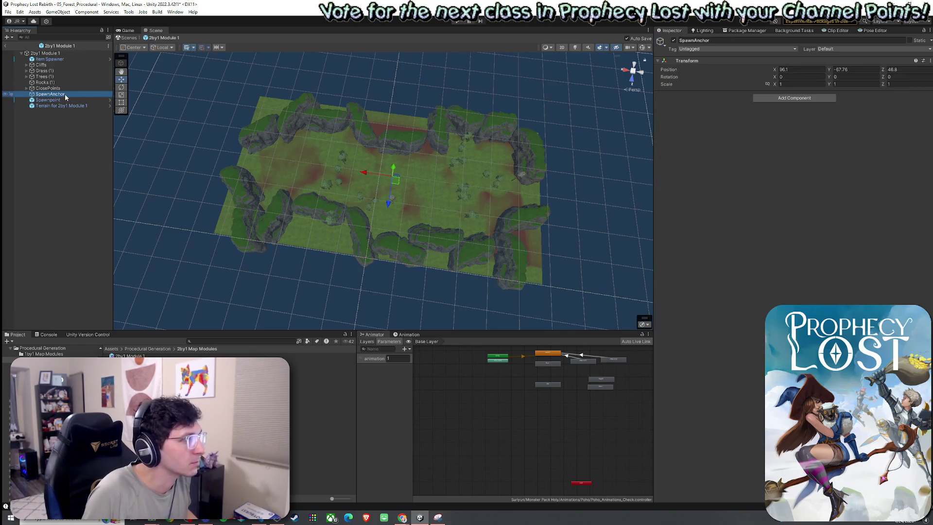
pyautogui.click(64, 89)
pyautogui.click(27, 88)
pyautogui.click(57, 94)
pyautogui.click(58, 99)
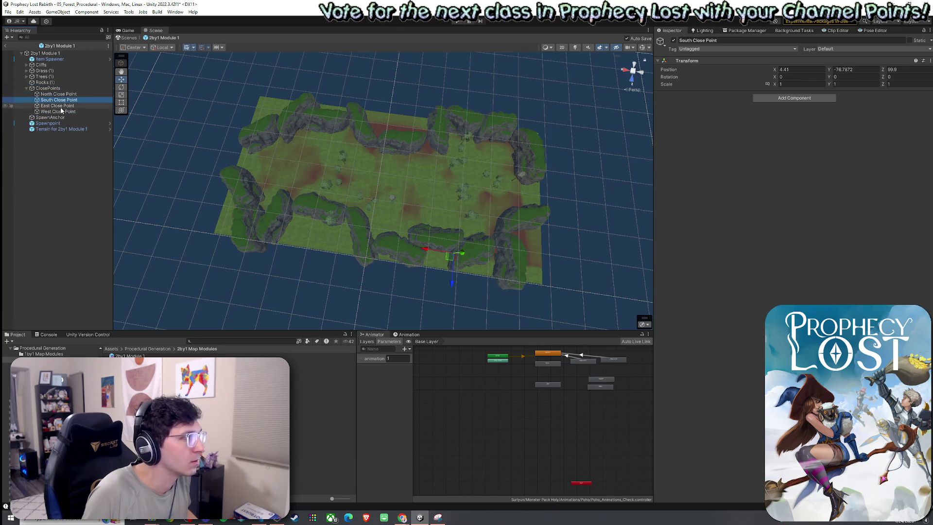
pyautogui.click(61, 112)
# Move the East close point to X 149.1, then North and South to X 53.6 and 56.7.
pyautogui.press('Up')
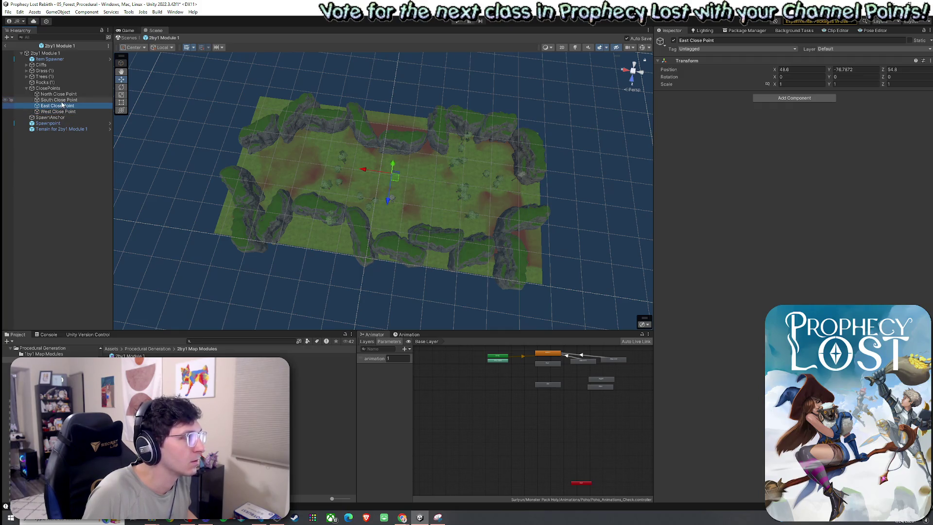
pyautogui.moveTo(371, 173)
pyautogui.mouseDown()
pyautogui.moveTo(228, 154)
pyautogui.moveTo(219, 163)
pyautogui.moveTo(225, 191)
pyautogui.moveTo(281, 198)
pyautogui.moveTo(555, 183)
pyautogui.moveTo(426, 179)
pyautogui.mouseUp()
pyautogui.click(60, 112)
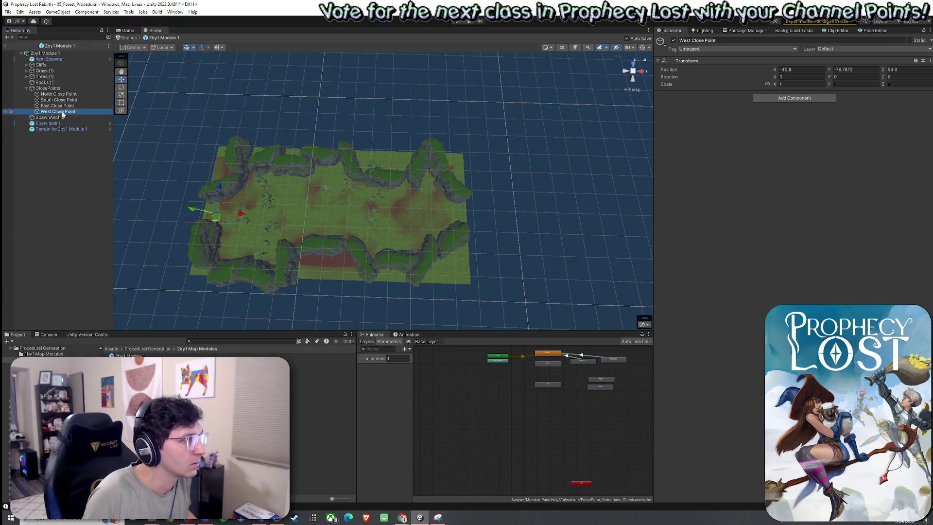
pyautogui.click(61, 94)
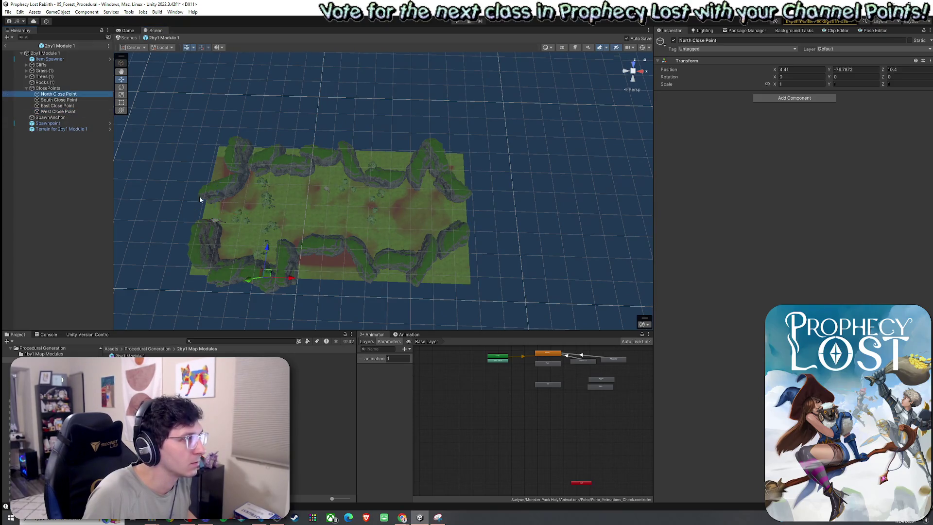
pyautogui.moveTo(293, 283); pyautogui.dragTo(353, 287)
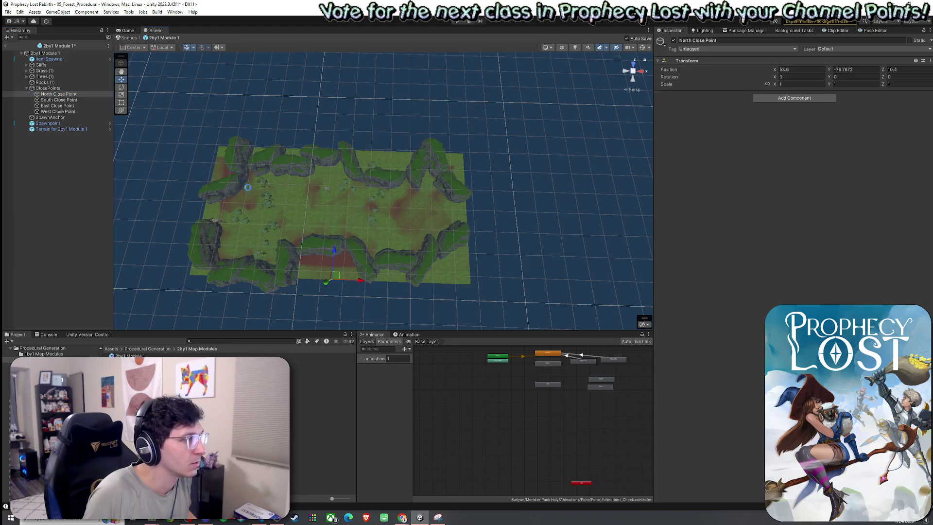
pyautogui.click(59, 100)
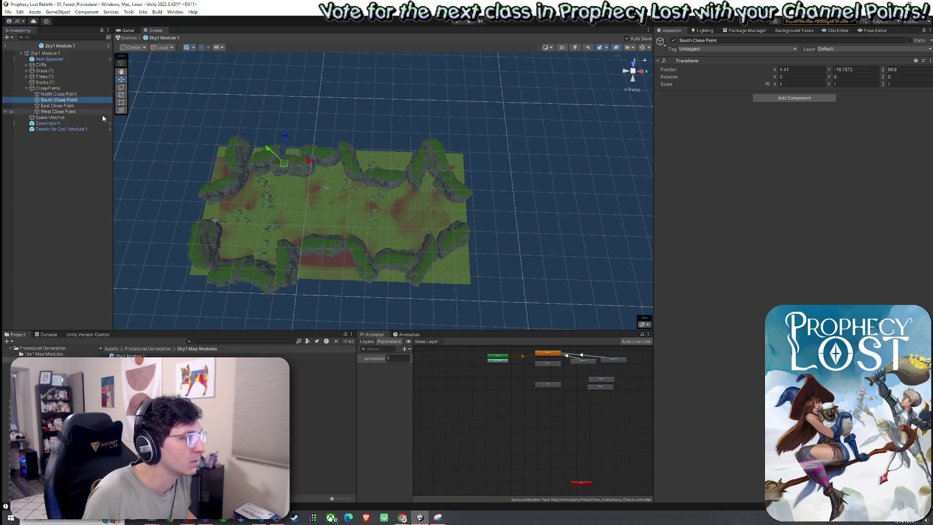
pyautogui.moveTo(309, 167); pyautogui.dragTo(369, 173)
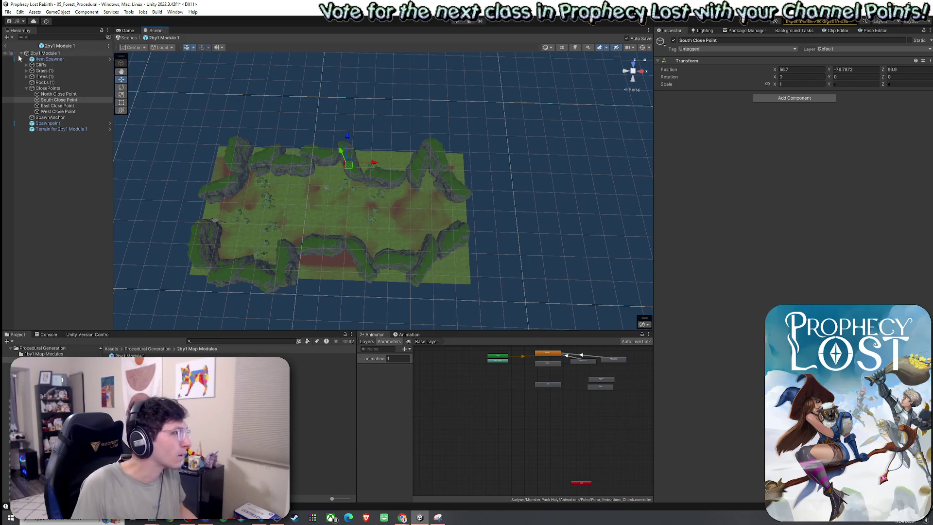
# Collapse ClosePoints and browse into the 2by2 Map Modules folder.
pyautogui.click(27, 88)
pyautogui.click(161, 350)
pyautogui.doubleClick(131, 362)
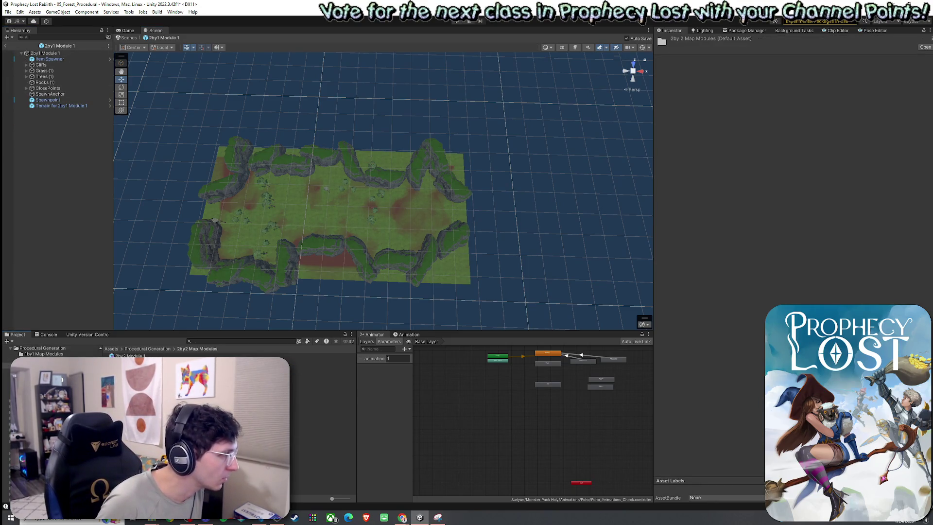
# Open the 2by2 Module 1 prefab and move its North and South close points toward the terrain edges.
pyautogui.doubleClick(128, 357)
pyautogui.click(27, 88)
pyautogui.click(58, 94)
pyautogui.moveTo(271, 181)
pyautogui.mouseDown()
pyautogui.moveTo(383, 188)
pyautogui.moveTo(377, 217)
pyautogui.mouseUp()
pyautogui.moveTo(435, 98); pyautogui.dragTo(402, 99)
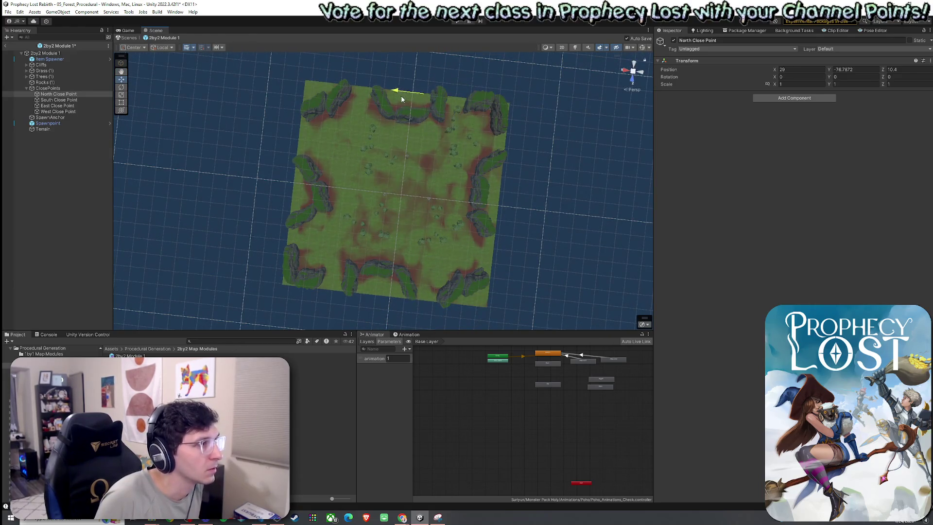
pyautogui.click(73, 99)
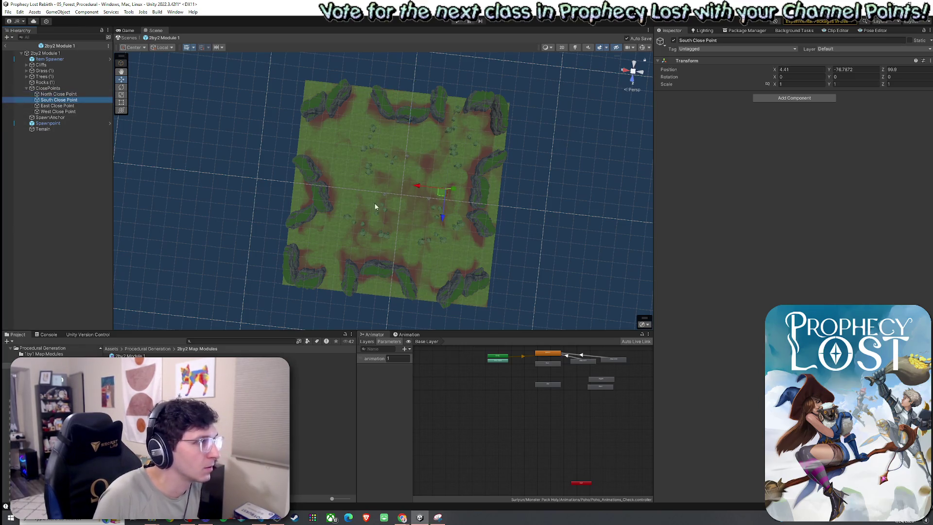
pyautogui.moveTo(416, 188)
pyautogui.mouseDown()
pyautogui.moveTo(386, 187)
pyautogui.moveTo(399, 208)
pyautogui.moveTo(388, 321)
pyautogui.mouseUp()
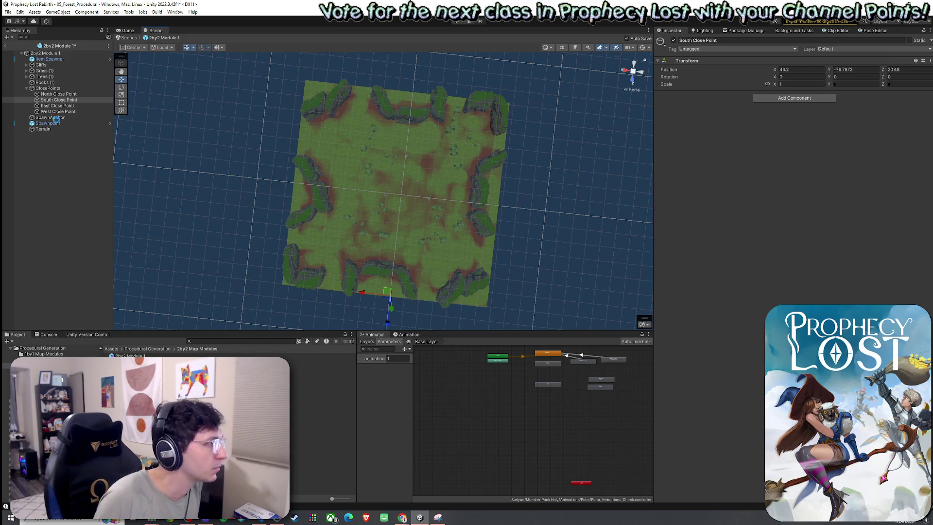
# Move the East close point to X 152.4 and West to X -49.5, then exit prefab mode.
pyautogui.click(59, 107)
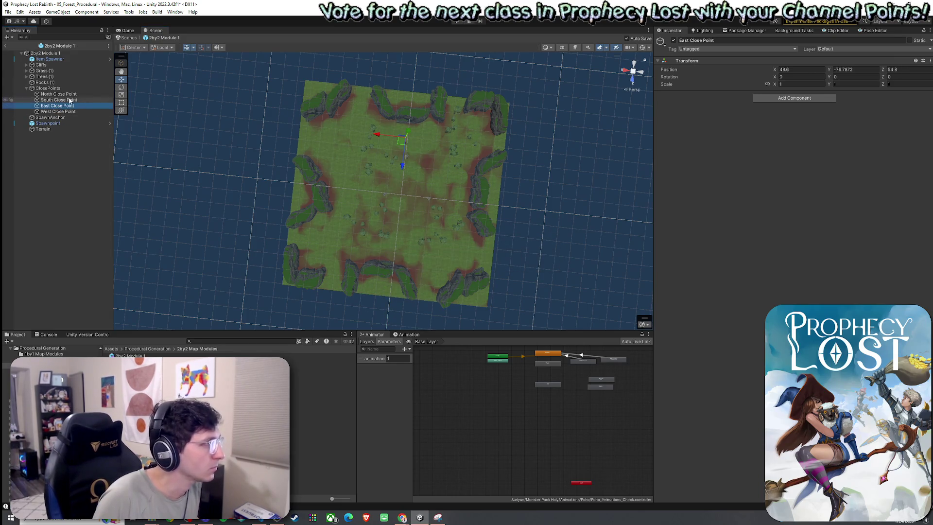
pyautogui.click(72, 112)
pyautogui.click(57, 105)
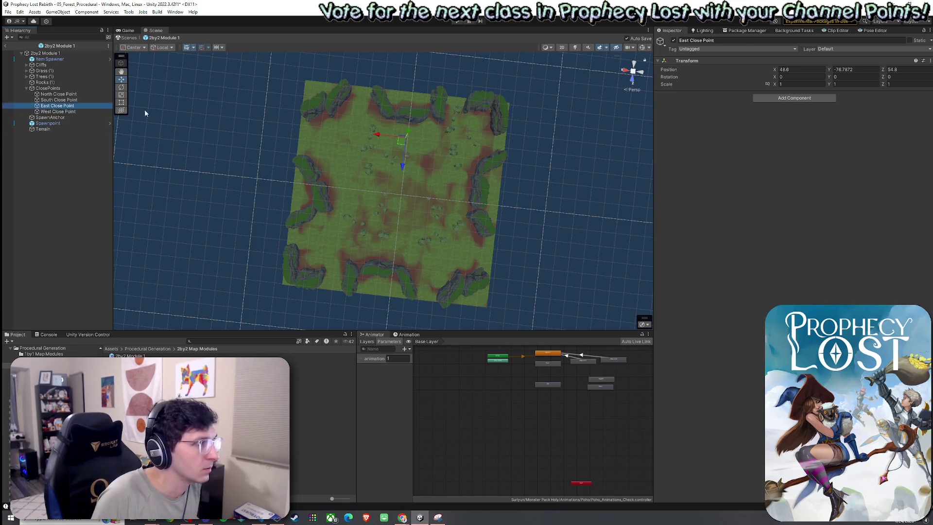
pyautogui.moveTo(364, 143)
pyautogui.mouseDown()
pyautogui.moveTo(254, 133)
pyautogui.moveTo(274, 141)
pyautogui.moveTo(289, 198)
pyautogui.mouseUp()
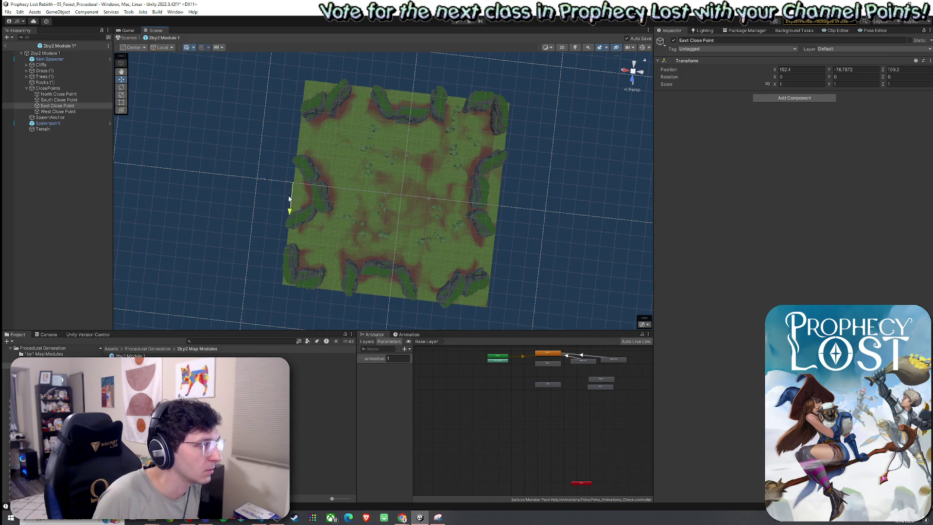
pyautogui.click(58, 111)
pyautogui.moveTo(493, 151); pyautogui.dragTo(499, 214)
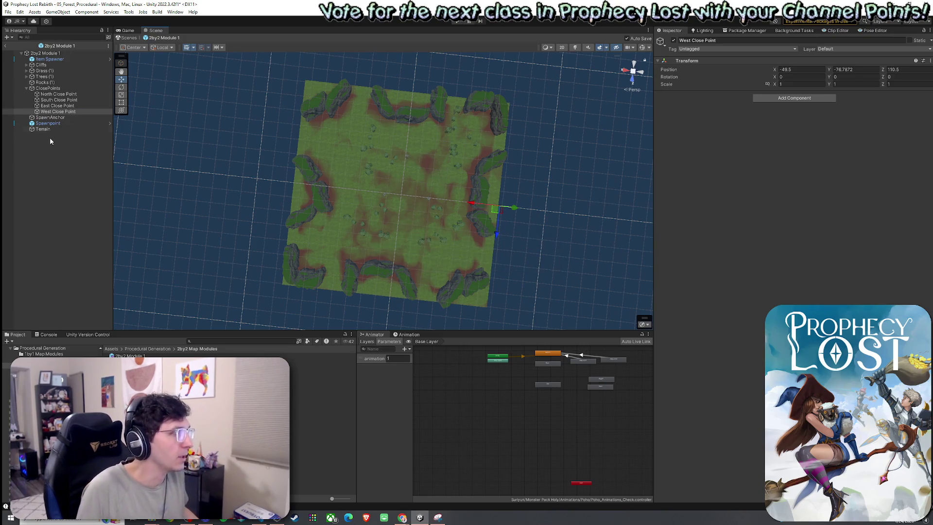
pyautogui.click(6, 46)
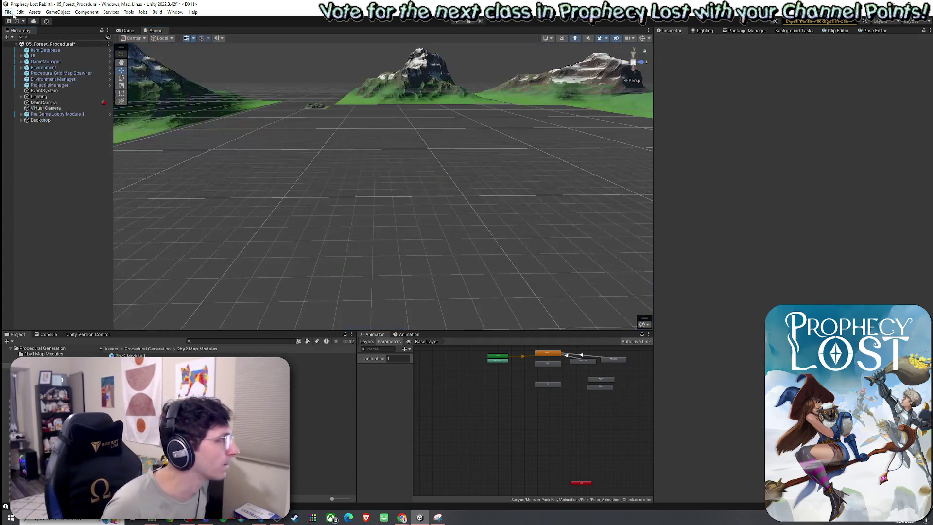
# Enter play mode, start a match from the title screen, and survey the generated forest map in Scene view.
pyautogui.click(133, 30)
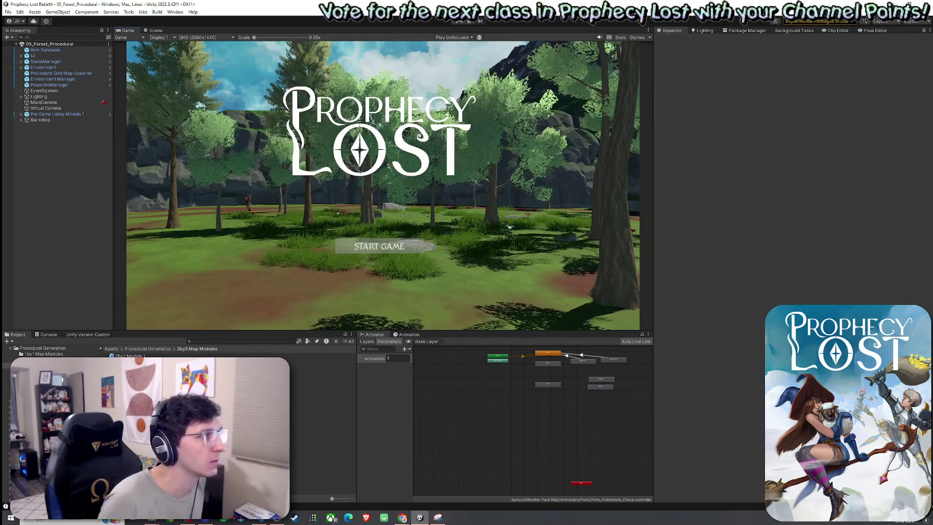
pyautogui.hotkey('ctrl', 'p')
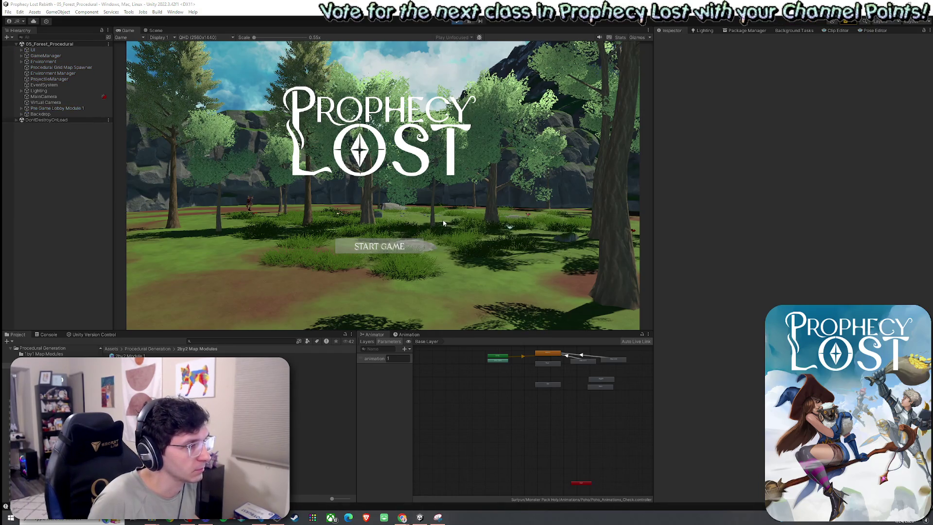
pyautogui.click(386, 248)
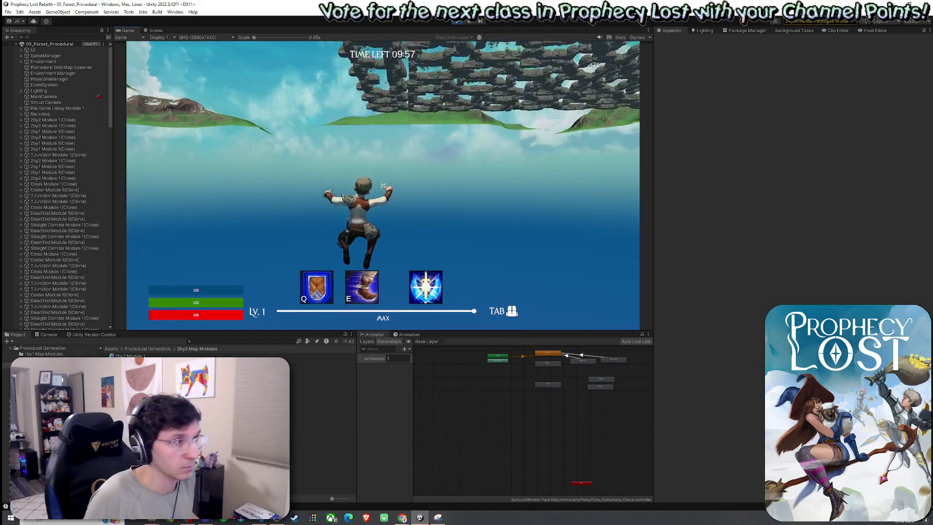
pyautogui.click(155, 31)
pyautogui.moveTo(349, 210)
pyautogui.mouseDown()
pyautogui.moveTo(307, 210)
pyautogui.moveTo(377, 223)
pyautogui.moveTo(370, 209)
pyautogui.moveTo(456, 204)
pyautogui.moveTo(577, 223)
pyautogui.moveTo(444, 158)
pyautogui.mouseUp()
pyautogui.click(445, 158)
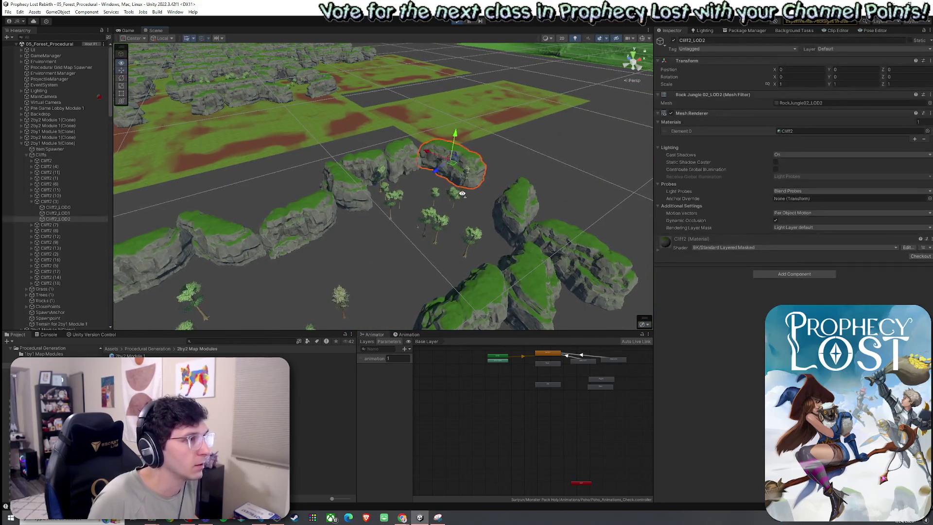
# Select the 2by1 Module 1(Clone) and rotate it on Y from -180° to 2.005°.
pyautogui.click(53, 144)
pyautogui.moveTo(270, 193)
pyautogui.mouseDown()
pyautogui.moveTo(291, 195)
pyautogui.moveTo(212, 187)
pyautogui.moveTo(352, 209)
pyautogui.moveTo(362, 187)
pyautogui.moveTo(445, 183)
pyautogui.mouseUp()
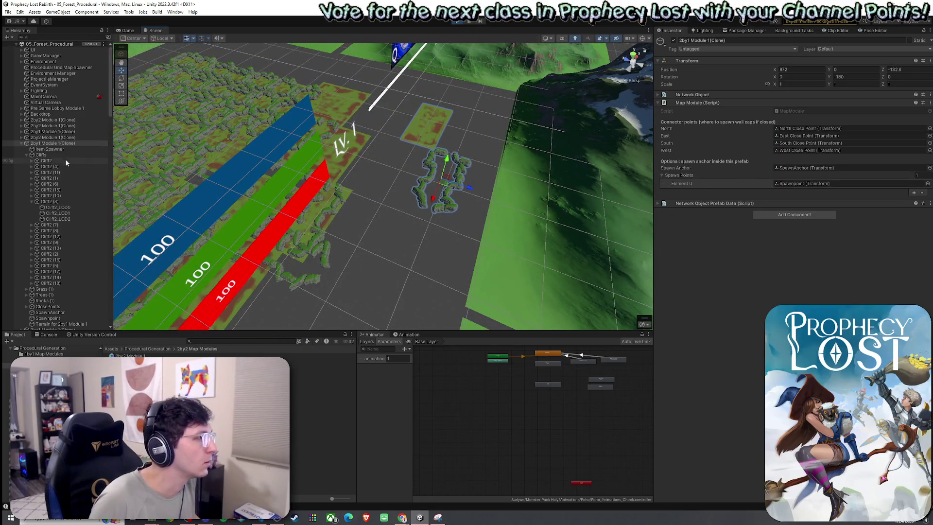
pyautogui.click(27, 154)
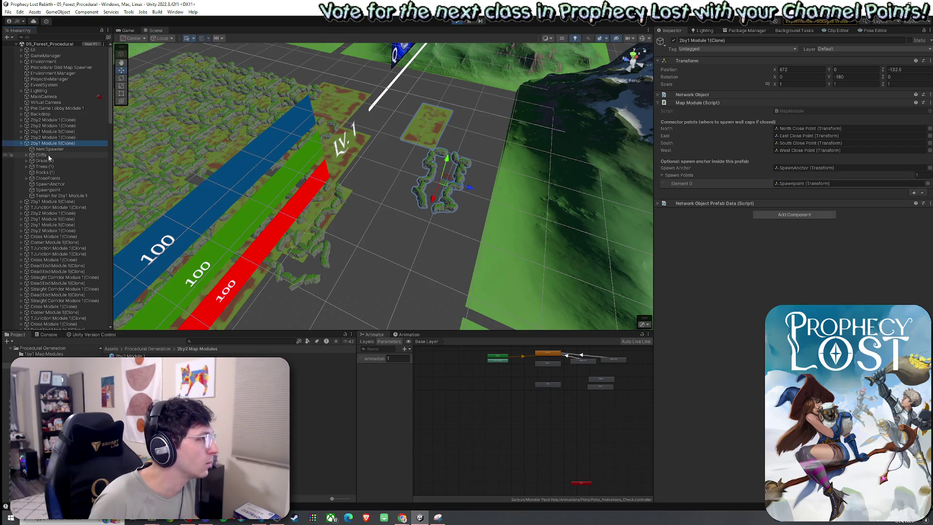
pyautogui.click(51, 150)
pyautogui.keyDown('shift'); pyautogui.click(58, 196); pyautogui.keyUp('shift')
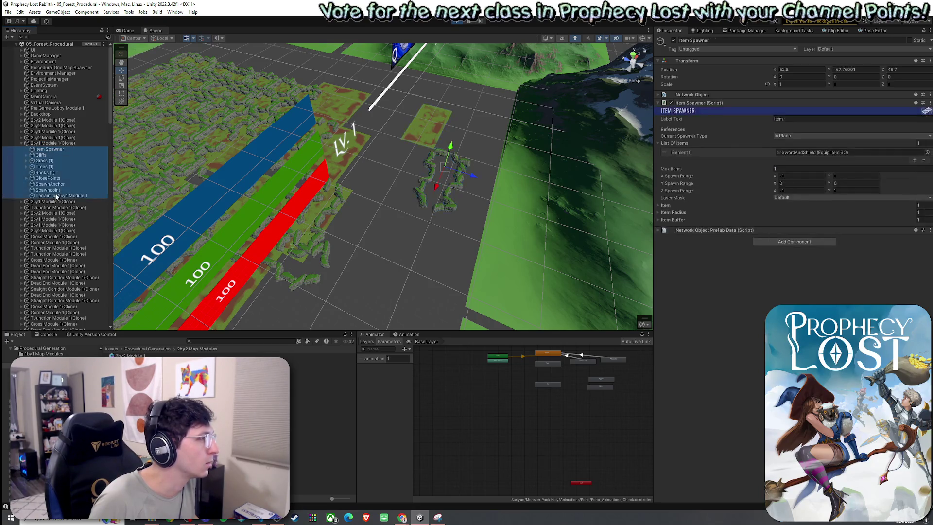
pyautogui.middleClick(498, 204)
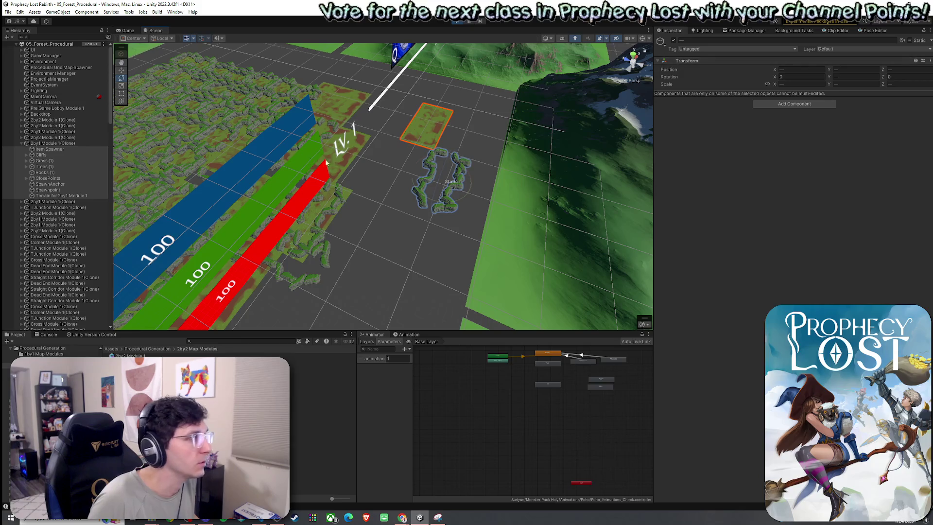
pyautogui.click(79, 144)
pyautogui.moveTo(453, 205)
pyautogui.mouseDown()
pyautogui.moveTo(628, 176)
pyautogui.moveTo(263, 174)
pyautogui.moveTo(544, 193)
pyautogui.moveTo(633, 183)
pyautogui.moveTo(264, 171)
pyautogui.moveTo(632, 173)
pyautogui.moveTo(258, 159)
pyautogui.moveTo(506, 198)
pyautogui.moveTo(634, 199)
pyautogui.moveTo(534, 203)
pyautogui.mouseUp()
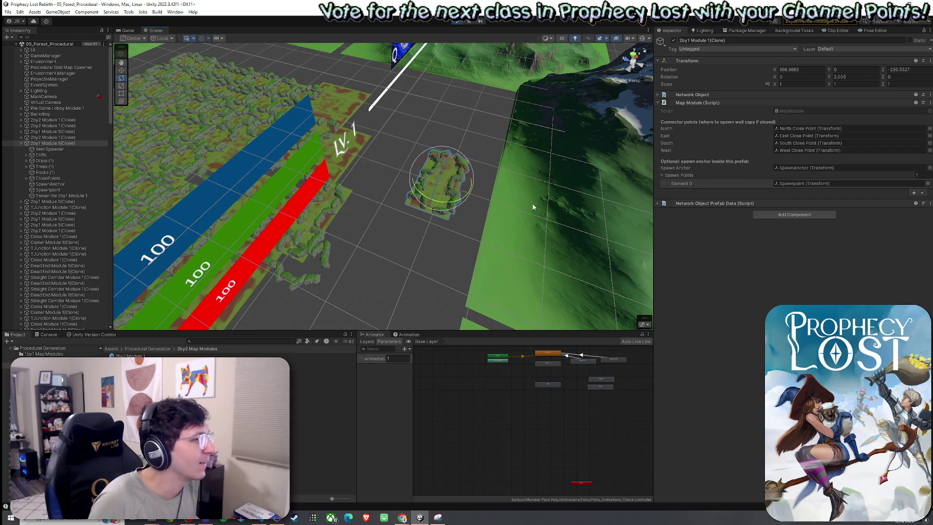
# Rotate the 2by1 clone to about -28° on Y around its pivot, then undo.
pyautogui.moveTo(451, 207)
pyautogui.mouseDown()
pyautogui.moveTo(468, 225)
pyautogui.moveTo(465, 202)
pyautogui.moveTo(353, 165)
pyautogui.mouseUp()
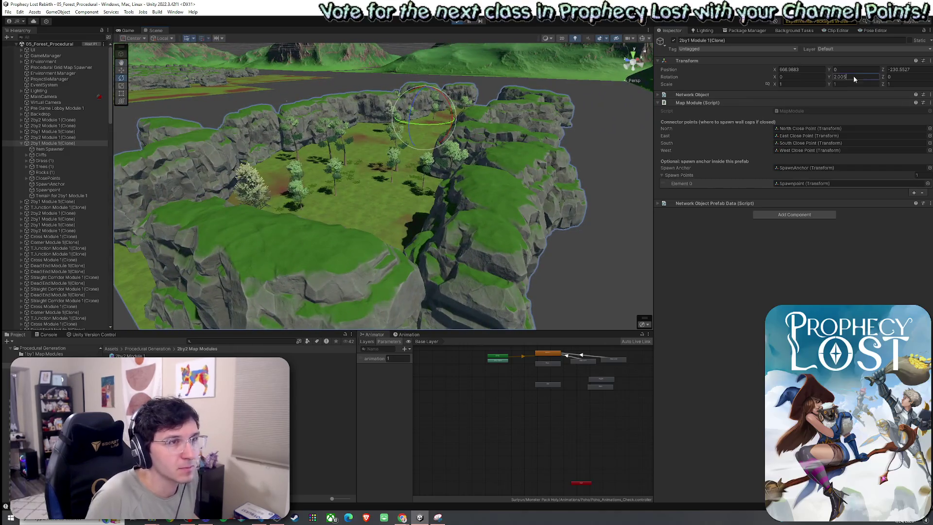
pyautogui.write('1')
pyautogui.moveTo(460, 192); pyautogui.dragTo(486, 121)
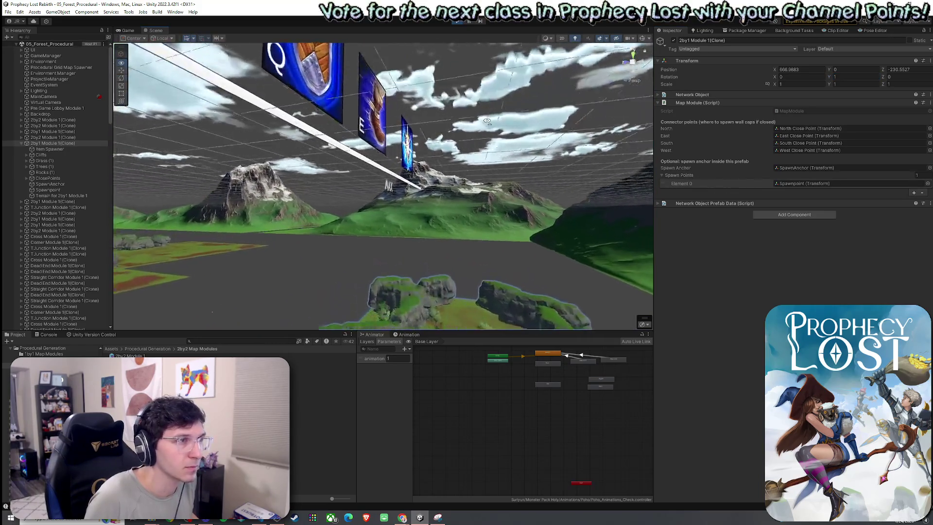
pyautogui.press('f')
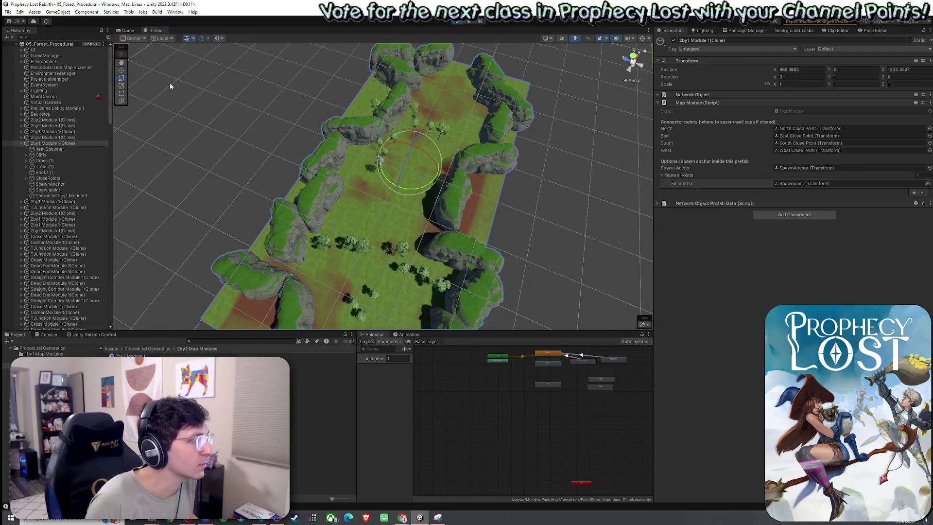
pyautogui.click(136, 54)
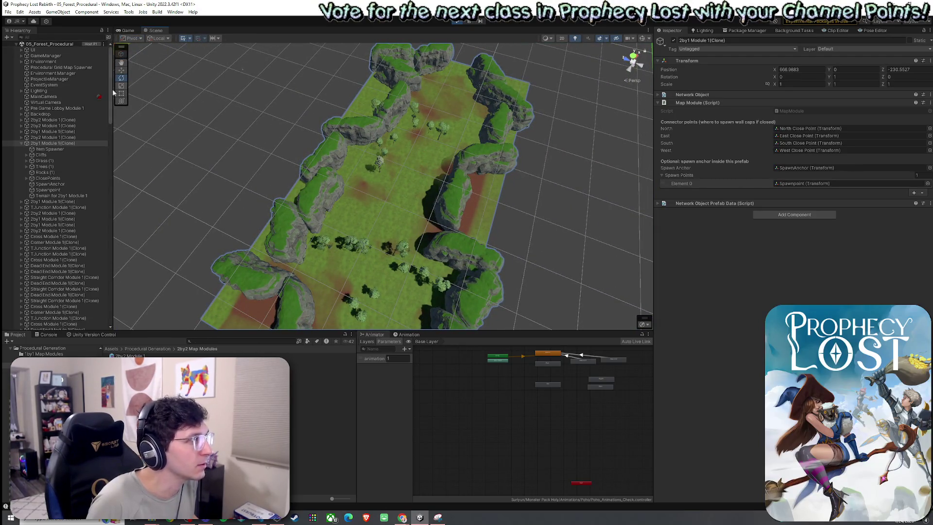
pyautogui.press('r')
pyautogui.moveTo(221, 164)
pyautogui.mouseDown()
pyautogui.moveTo(410, 198)
pyautogui.moveTo(408, 184)
pyautogui.moveTo(412, 192)
pyautogui.mouseUp()
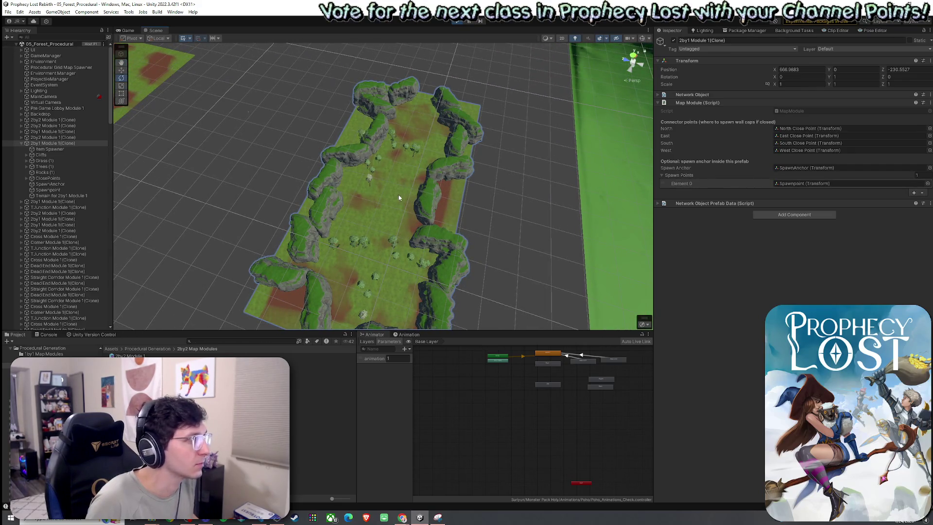
pyautogui.moveTo(829, 77)
pyautogui.mouseDown()
pyautogui.moveTo(489, 100)
pyautogui.moveTo(460, 93)
pyautogui.mouseUp()
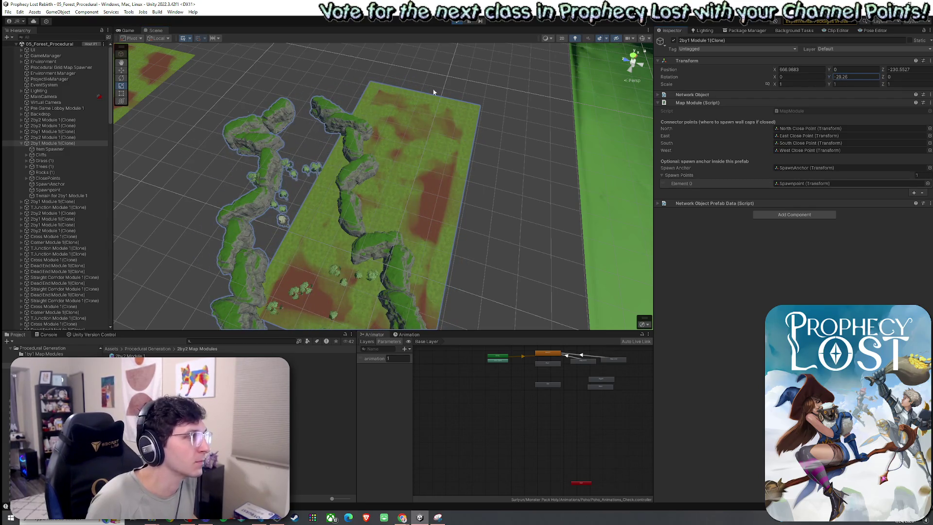
pyautogui.hotkey('ctrl', 'z')
# Switch the handle to Center, test another Y rotation of the clone, then undo it.
pyautogui.click(131, 38)
pyautogui.click(131, 47)
pyautogui.click(162, 38)
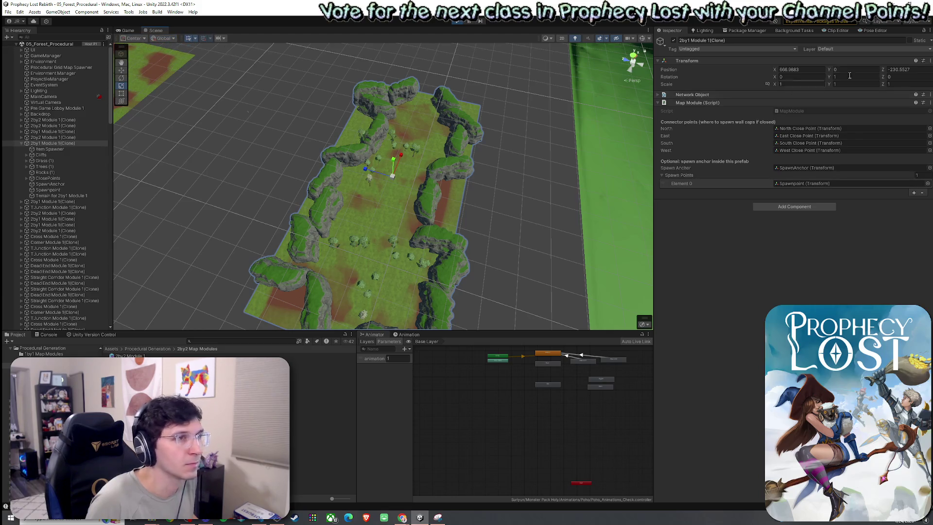
pyautogui.moveTo(829, 77)
pyautogui.mouseDown()
pyautogui.moveTo(914, 81)
pyautogui.moveTo(777, 84)
pyautogui.mouseUp()
pyautogui.moveTo(302, 128)
pyautogui.mouseDown()
pyautogui.moveTo(424, 156)
pyautogui.moveTo(365, 148)
pyautogui.mouseUp()
pyautogui.hotkey('ctrl', 'z')
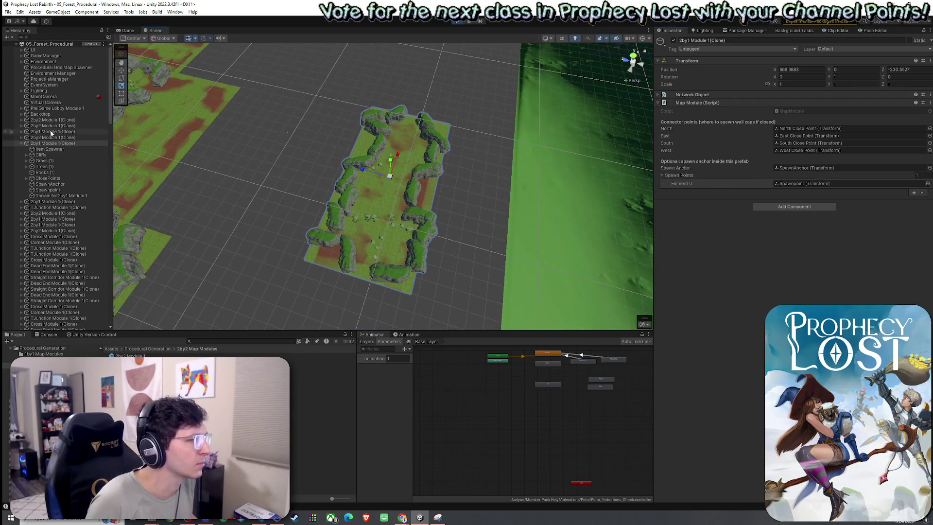
# Inspect the clone's Terrain, Item Spawner and Cliffs, then stop play mode.
pyautogui.click(58, 194)
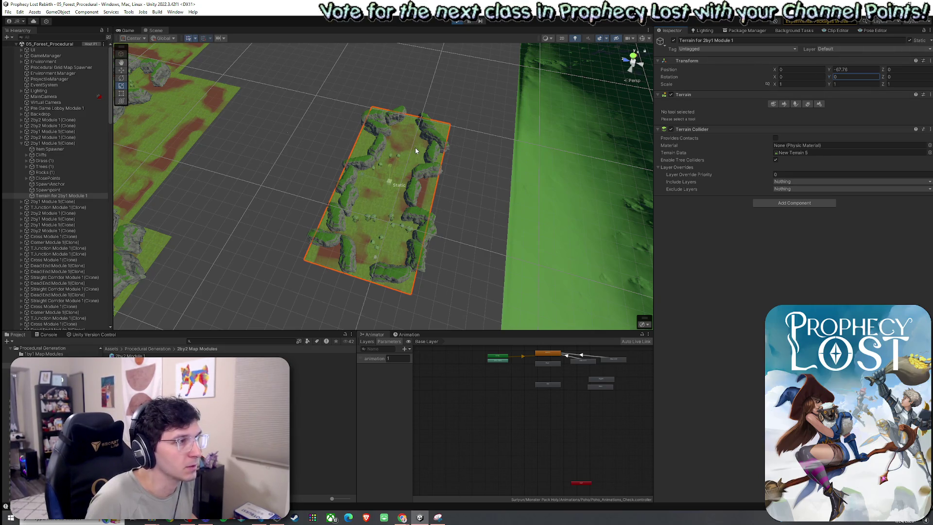
pyautogui.click(63, 149)
pyautogui.click(61, 155)
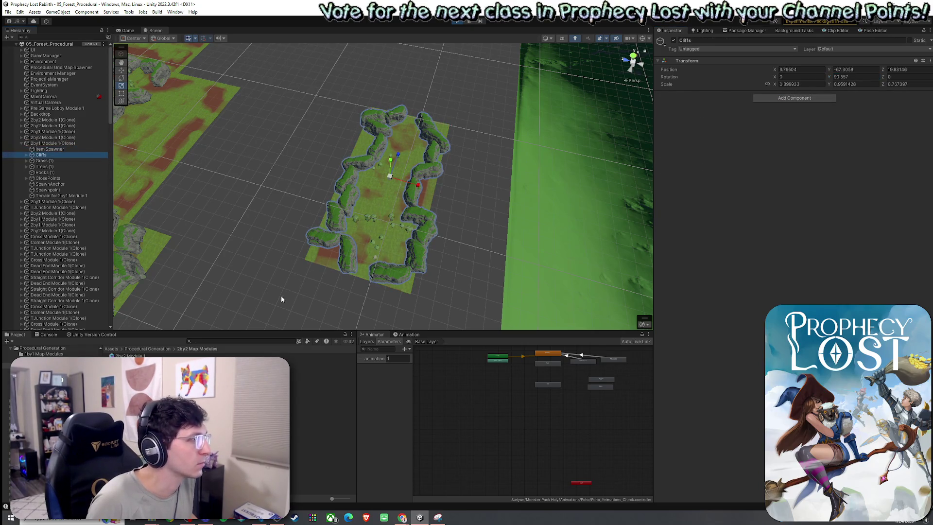
pyautogui.click(334, 194)
pyautogui.hotkey('ctrl', 'p')
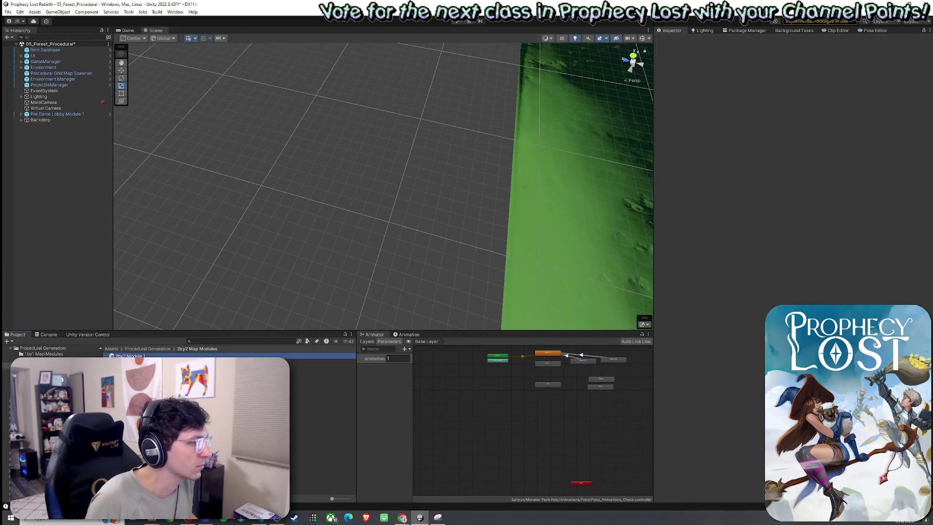
# Open the 2by2 Module 1 prefab and untick its terrain's Static flag.
pyautogui.doubleClick(127, 356)
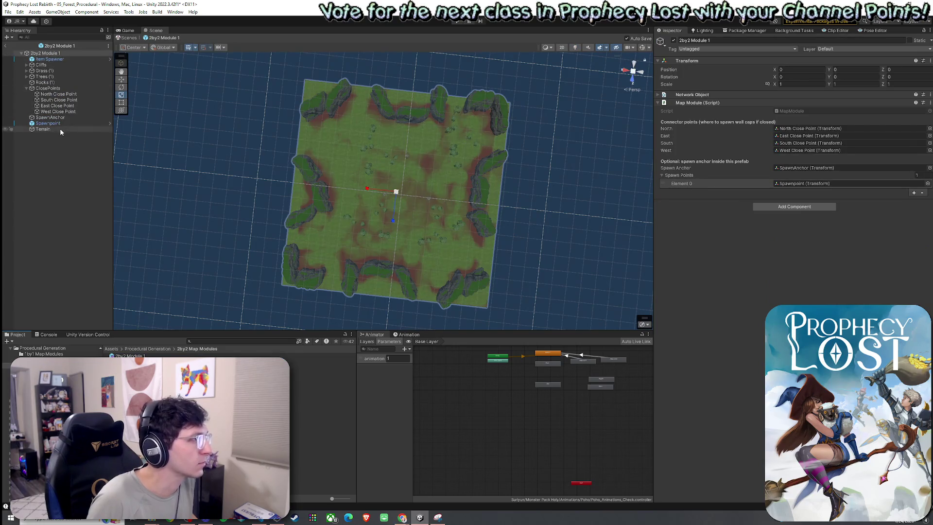
pyautogui.click(43, 128)
pyautogui.click(910, 41)
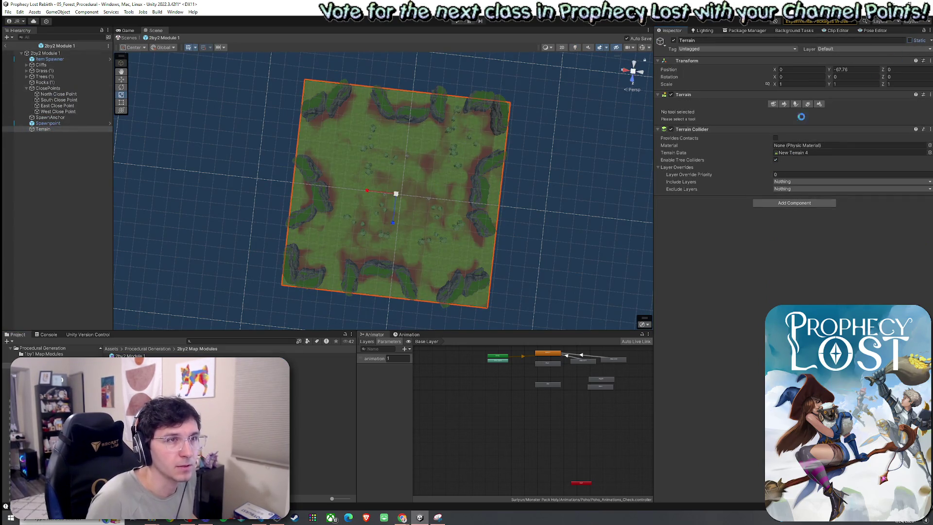
# Open 2by1 Module 1, cancel its static-flags change, then reopen 2by2 Module 1.
pyautogui.click(156, 349)
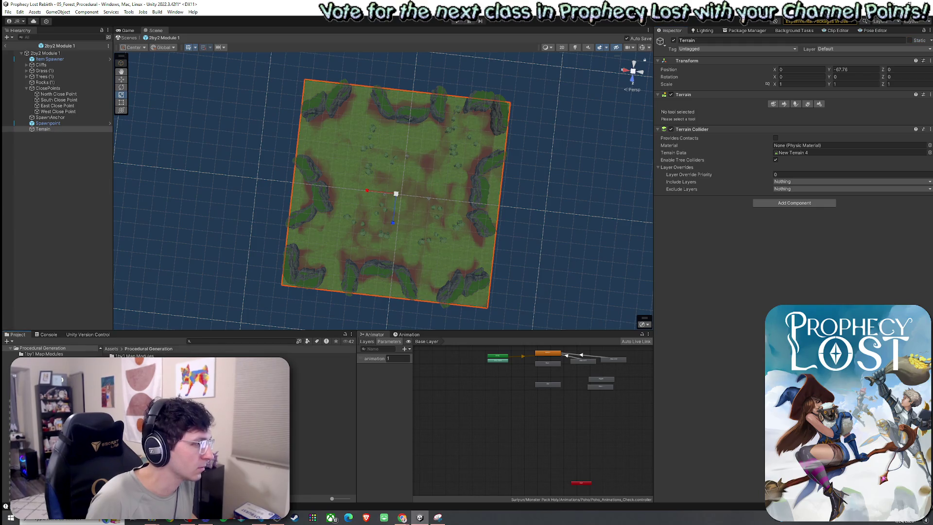
pyautogui.click(131, 361)
pyautogui.doubleClick(131, 362)
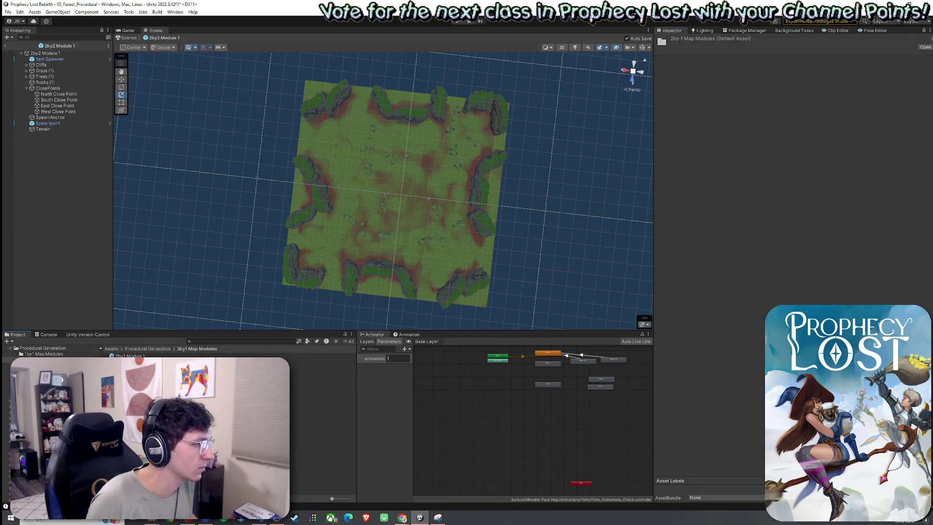
pyautogui.doubleClick(128, 355)
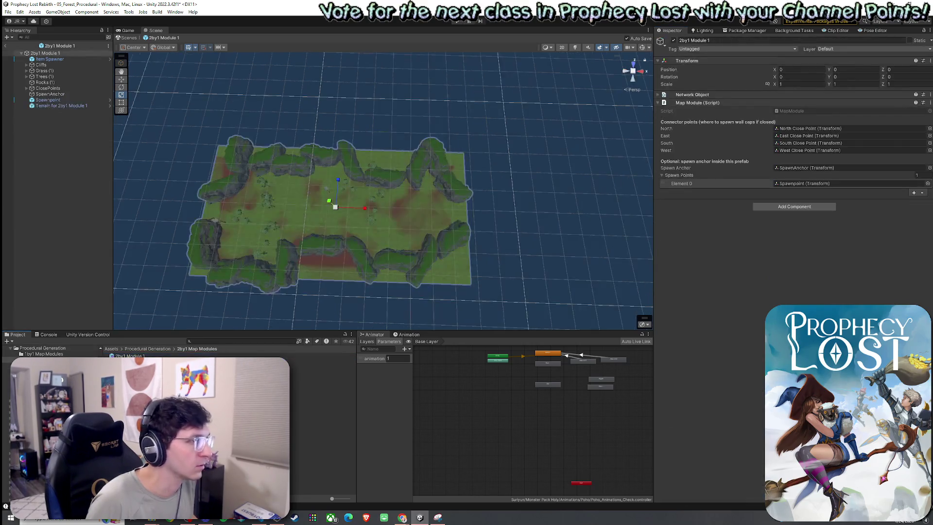
pyautogui.click(910, 40)
pyautogui.click(525, 274)
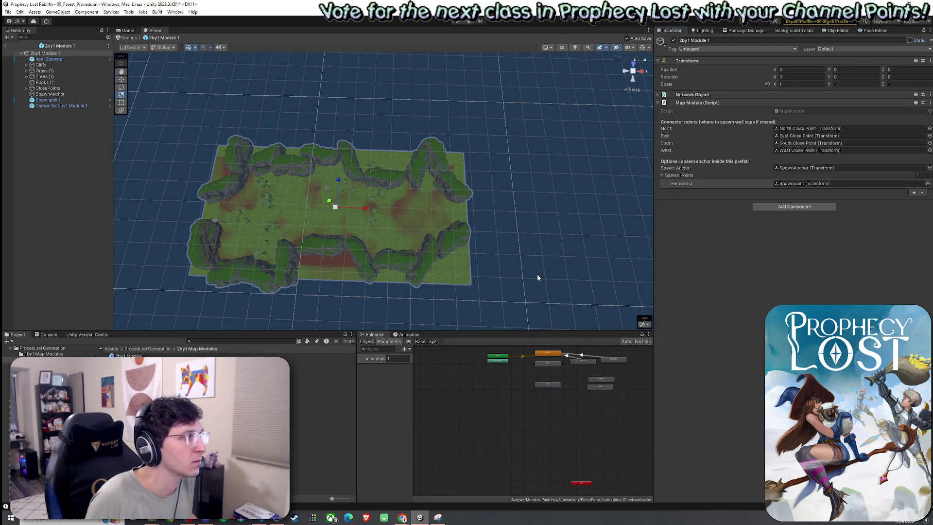
pyautogui.click(43, 348)
pyautogui.doubleClick(146, 367)
pyautogui.doubleClick(128, 356)
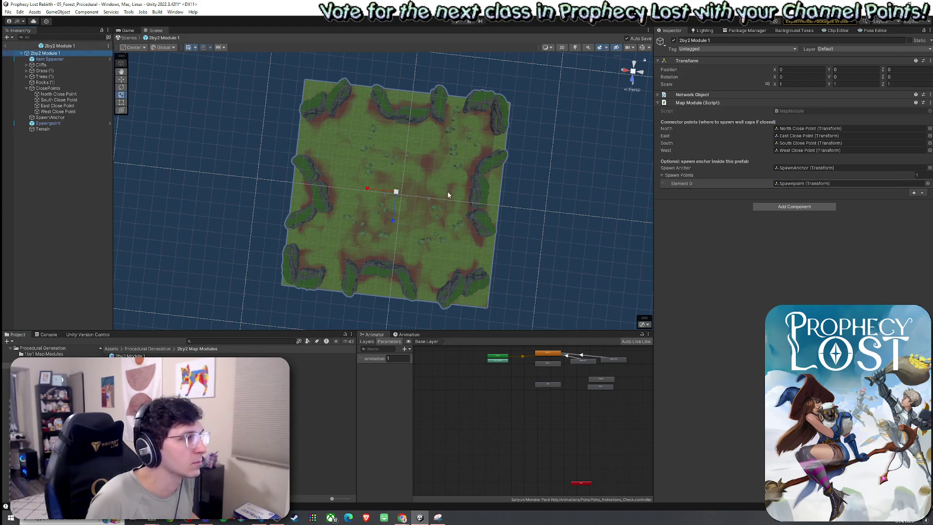
# Test-rotate the 2by2 module root both ways, undoing each rotation.
pyautogui.moveTo(410, 214)
pyautogui.mouseDown()
pyautogui.moveTo(351, 229)
pyautogui.moveTo(488, 202)
pyautogui.moveTo(386, 223)
pyautogui.moveTo(416, 207)
pyautogui.moveTo(436, 216)
pyautogui.mouseUp()
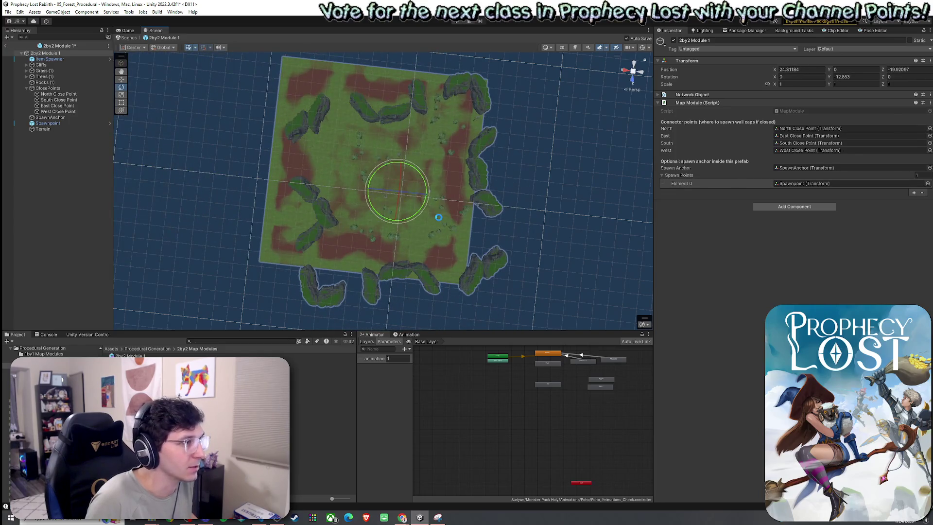
pyautogui.hotkey('ctrl', 'z')
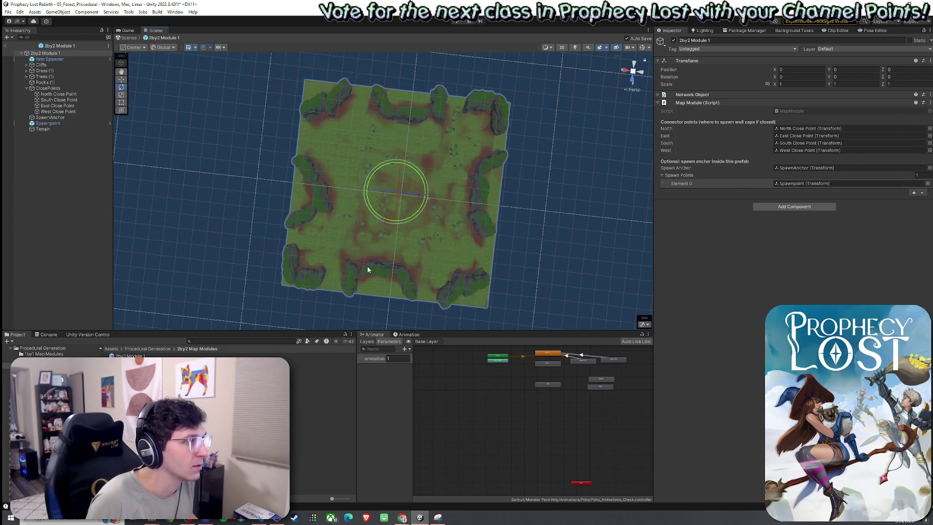
pyautogui.moveTo(417, 208)
pyautogui.mouseDown()
pyautogui.moveTo(385, 229)
pyautogui.moveTo(438, 219)
pyautogui.moveTo(376, 236)
pyautogui.moveTo(554, 208)
pyautogui.moveTo(645, 206)
pyautogui.moveTo(322, 210)
pyautogui.moveTo(346, 222)
pyautogui.moveTo(479, 231)
pyautogui.moveTo(421, 237)
pyautogui.moveTo(471, 244)
pyautogui.moveTo(428, 246)
pyautogui.moveTo(448, 251)
pyautogui.mouseUp()
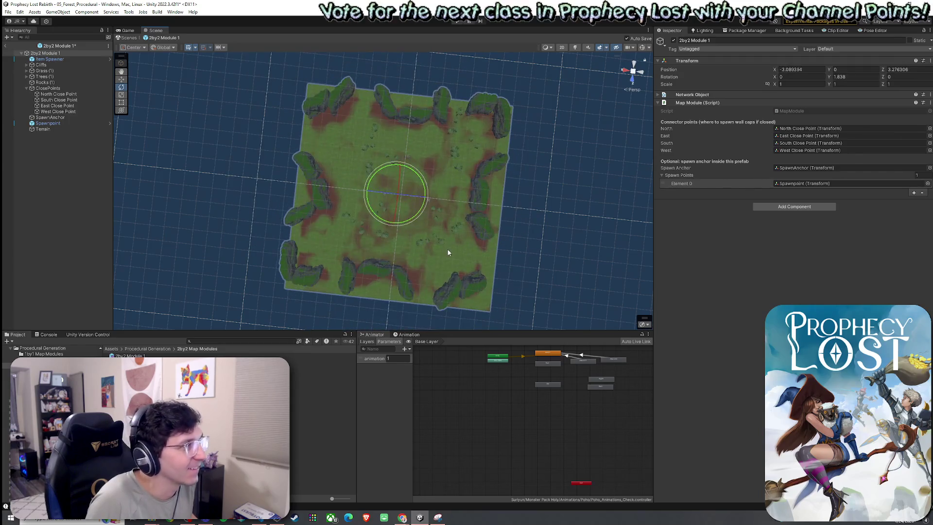
pyautogui.hotkey('ctrl', 'z')
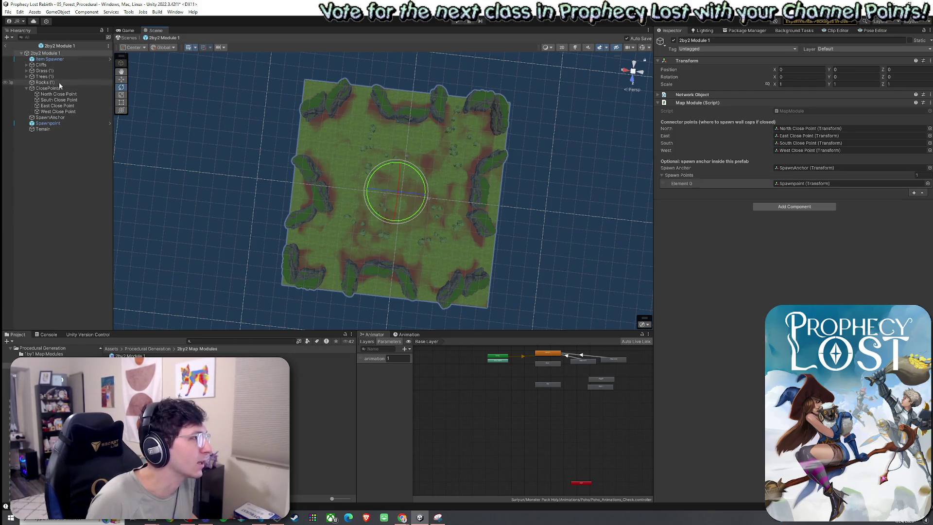
# Offset the terrain's X/Z position by 100 units, test-rotate it, save the prefab, and undo.
pyautogui.click(61, 128)
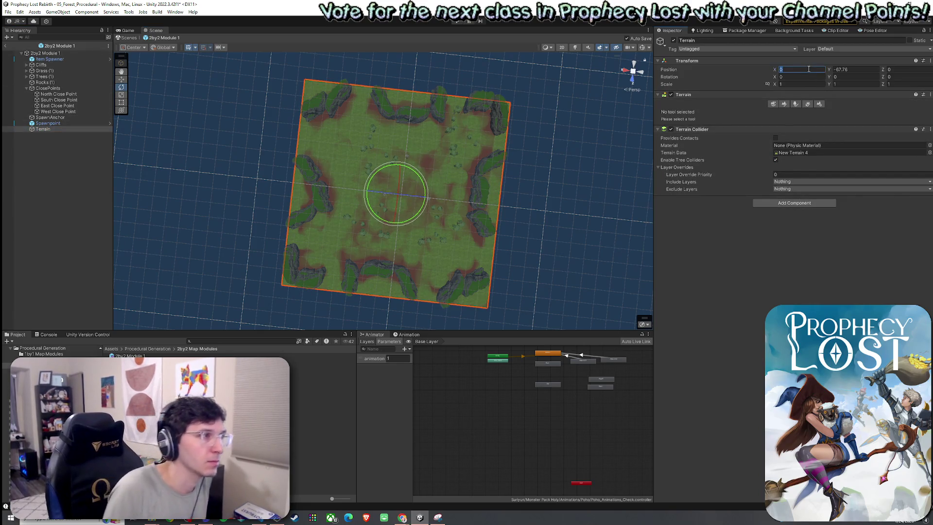
pyautogui.write('5')
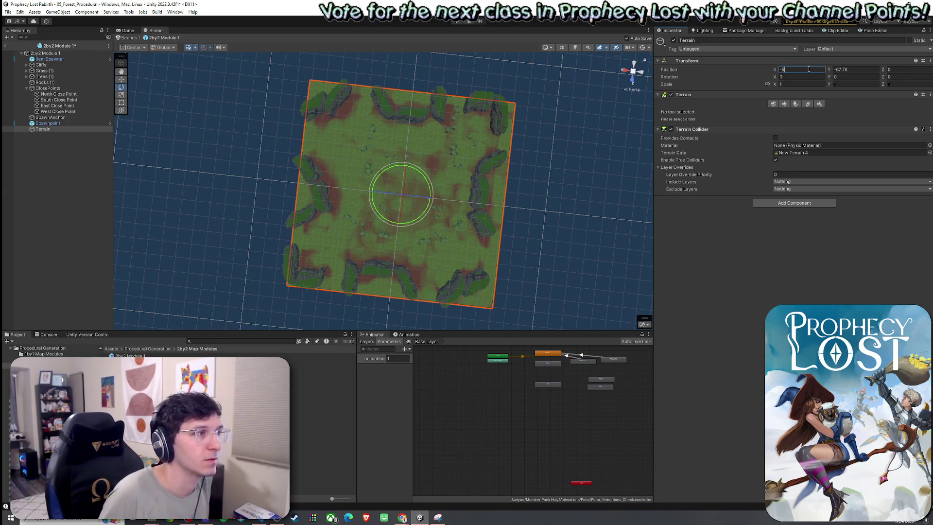
pyautogui.press('BackSpace')
pyautogui.write('100')
pyautogui.write('-')
pyautogui.write('100')
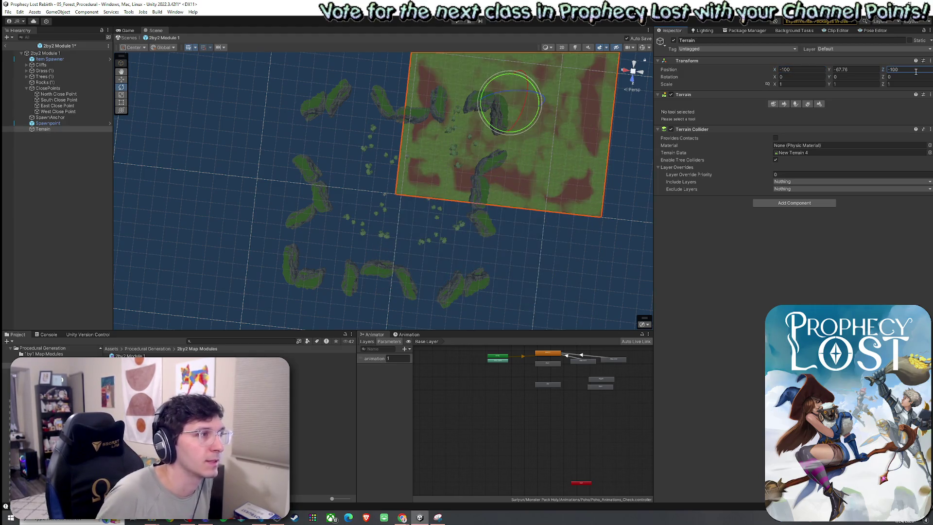
pyautogui.moveTo(500, 131)
pyautogui.mouseDown()
pyautogui.moveTo(581, 104)
pyautogui.moveTo(407, 137)
pyautogui.moveTo(517, 150)
pyautogui.mouseUp()
pyautogui.hotkey('ctrl', 's')
pyautogui.hotkey('ctrl', 'z')
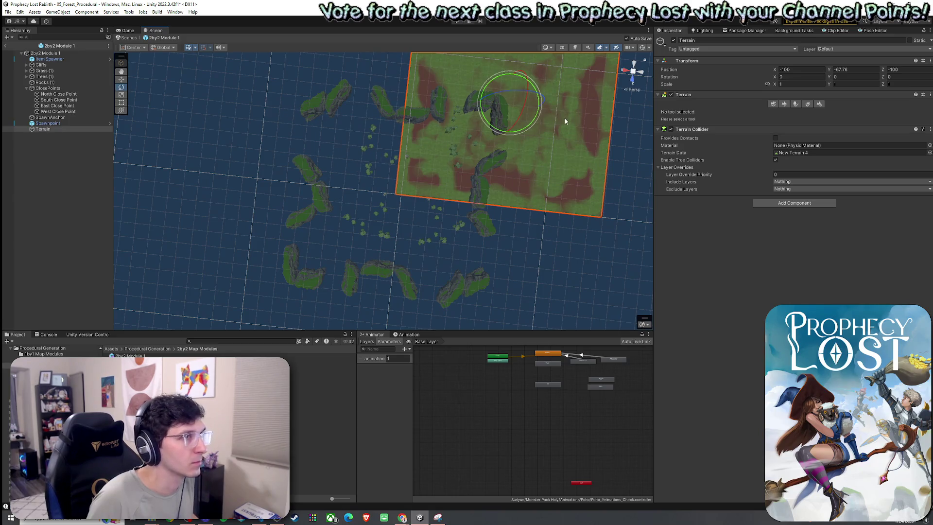
# Set the terrain to X 100, Z 100, test its rotation, then rotate the module root.
pyautogui.write('100')
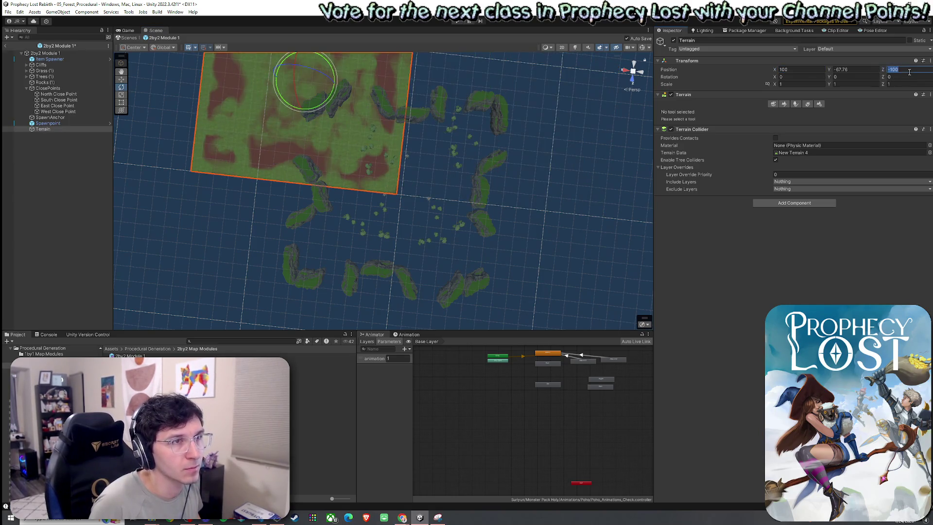
pyautogui.write('100')
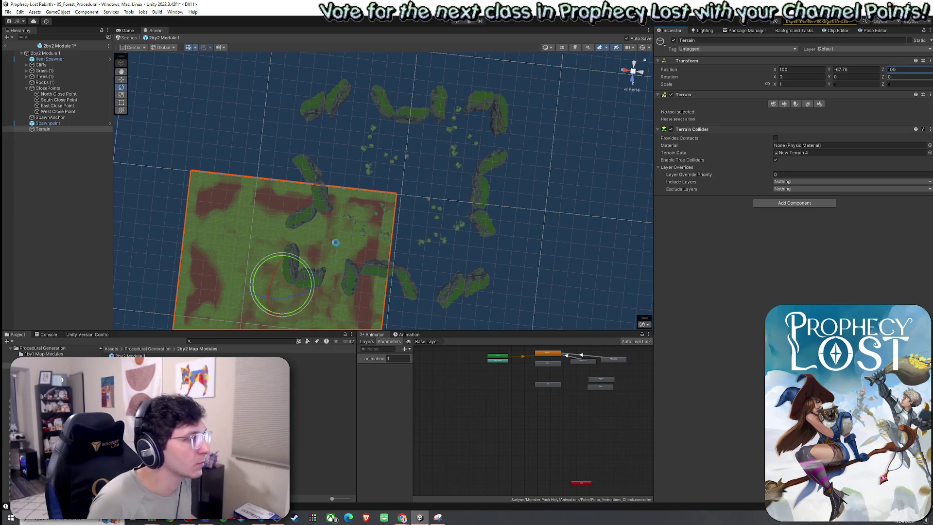
pyautogui.moveTo(313, 283)
pyautogui.mouseDown()
pyautogui.moveTo(321, 279)
pyautogui.moveTo(289, 250)
pyautogui.moveTo(299, 258)
pyautogui.moveTo(223, 244)
pyautogui.moveTo(375, 296)
pyautogui.moveTo(291, 272)
pyautogui.moveTo(308, 253)
pyautogui.mouseUp()
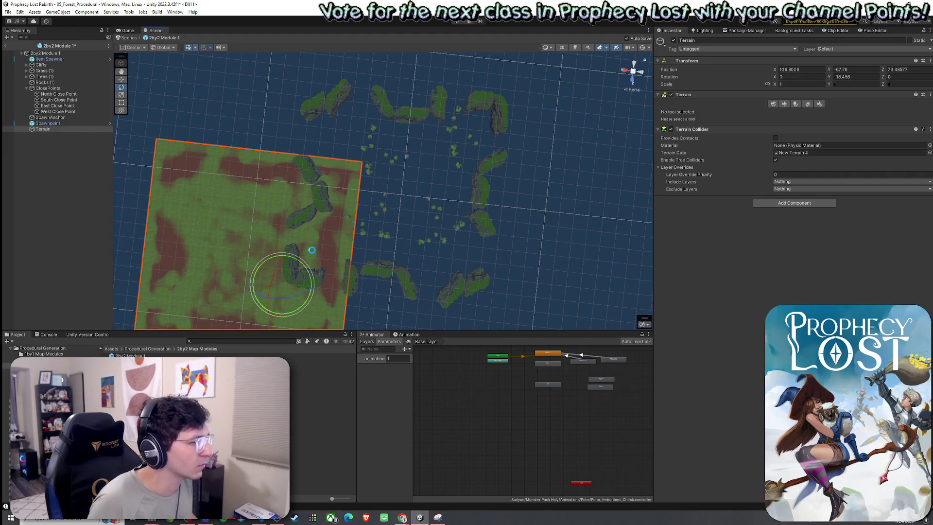
pyautogui.hotkey('ctrl', 'z')
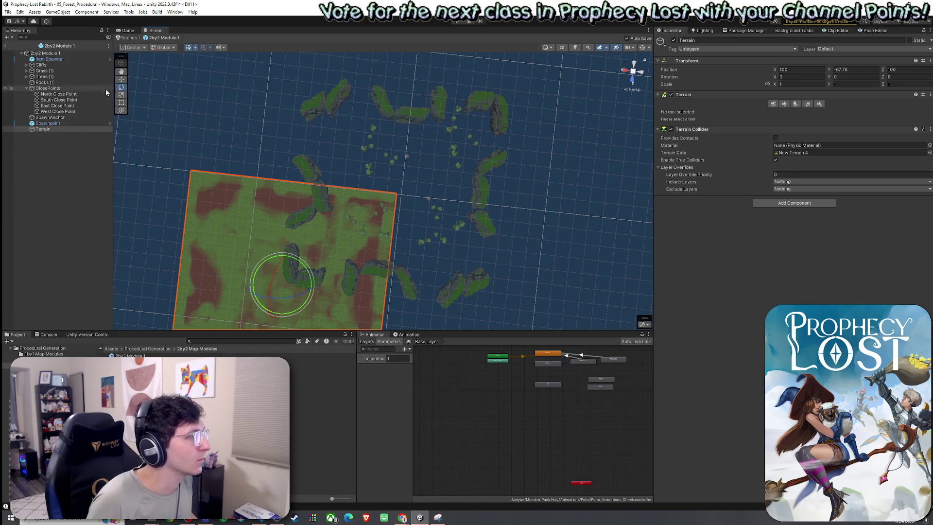
pyautogui.click(57, 53)
pyautogui.moveTo(316, 246)
pyautogui.mouseDown()
pyautogui.moveTo(375, 223)
pyautogui.moveTo(346, 211)
pyautogui.moveTo(369, 205)
pyautogui.mouseUp()
pyautogui.moveTo(254, 190)
pyautogui.mouseDown()
pyautogui.moveTo(277, 183)
pyautogui.moveTo(211, 129)
pyautogui.mouseUp()
pyautogui.moveTo(198, 144)
pyautogui.mouseDown()
pyautogui.moveTo(381, 141)
pyautogui.moveTo(417, 129)
pyautogui.moveTo(413, 113)
pyautogui.mouseUp()
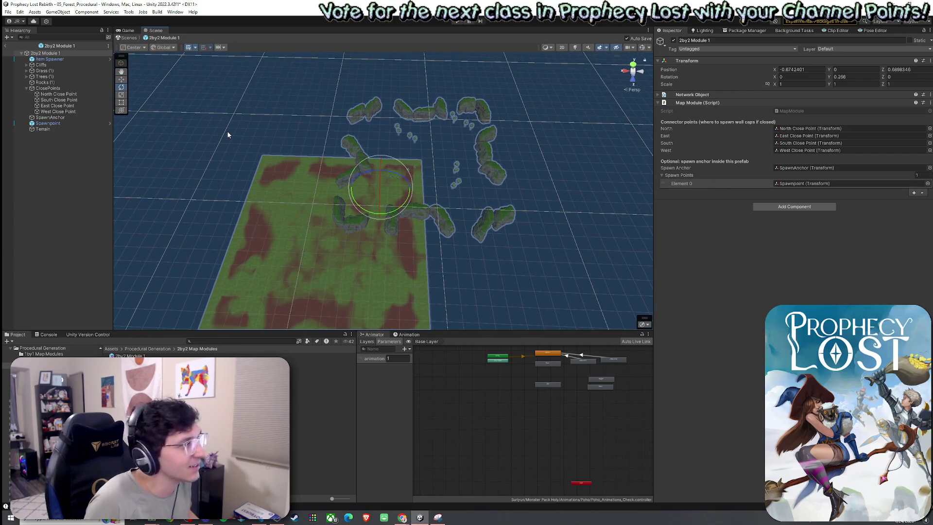
# Undo the module rotation and test-rotate the terrain, undoing it.
pyautogui.hotkey('ctrl', 'z')
pyautogui.hotkey('ctrl', 'z')
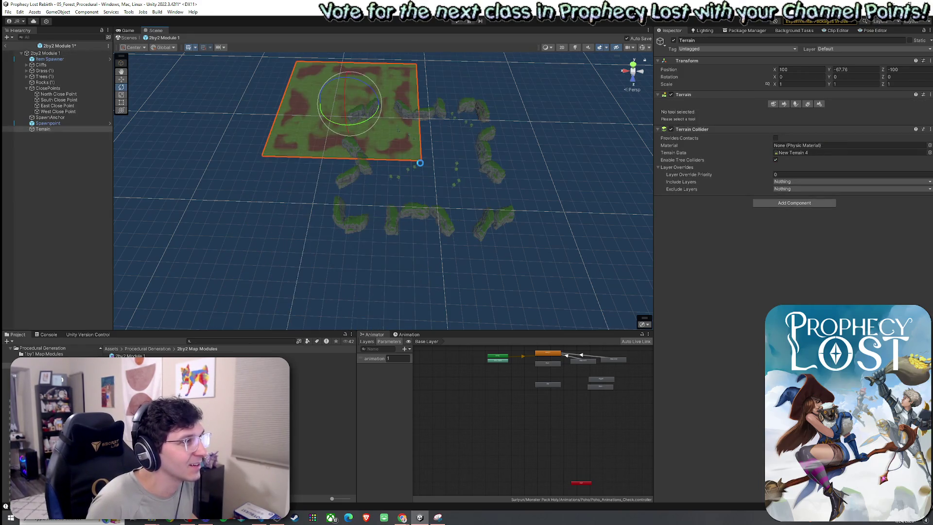
pyautogui.hotkey('ctrl', 'z')
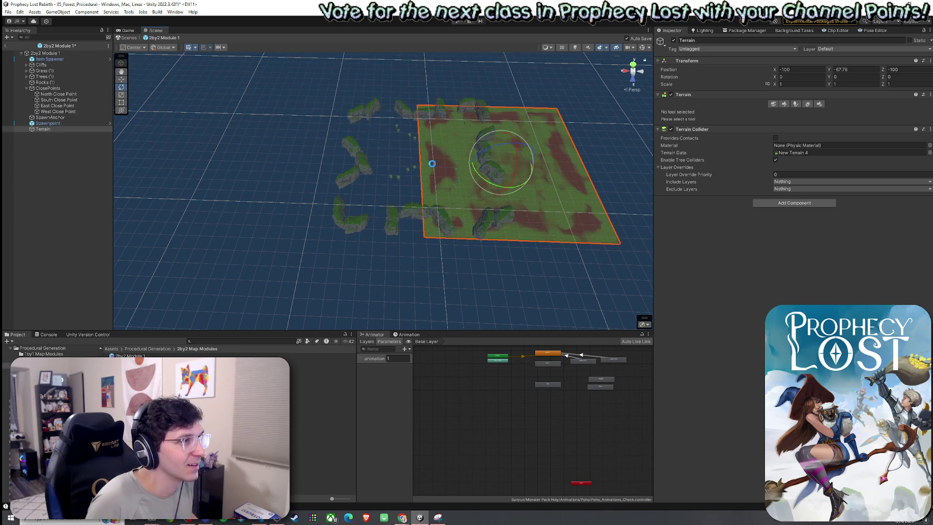
pyautogui.moveTo(470, 170)
pyautogui.mouseDown()
pyautogui.moveTo(383, 187)
pyautogui.moveTo(541, 160)
pyautogui.moveTo(707, 155)
pyautogui.moveTo(696, 171)
pyautogui.moveTo(880, 159)
pyautogui.moveTo(339, 174)
pyautogui.moveTo(623, 160)
pyautogui.moveTo(690, 165)
pyautogui.moveTo(391, 191)
pyautogui.moveTo(421, 193)
pyautogui.mouseUp()
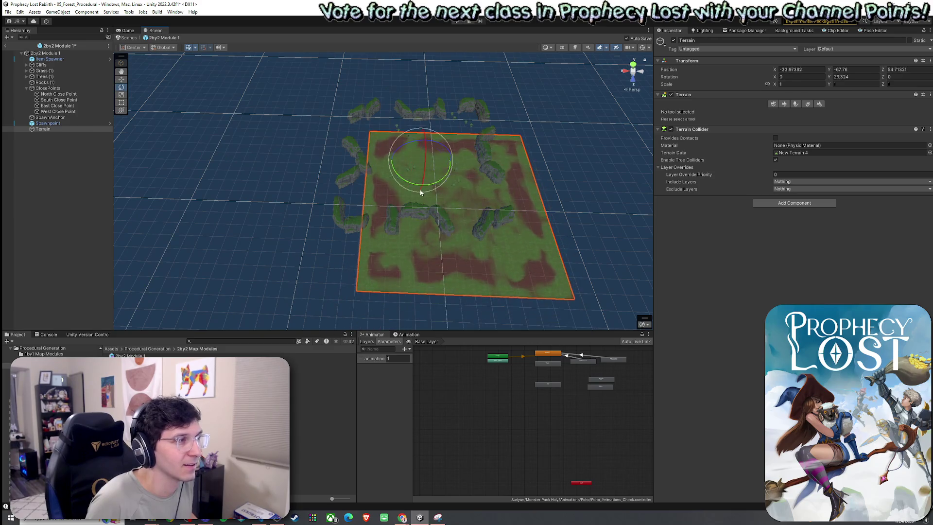
pyautogui.hotkey('ctrl', 'z')
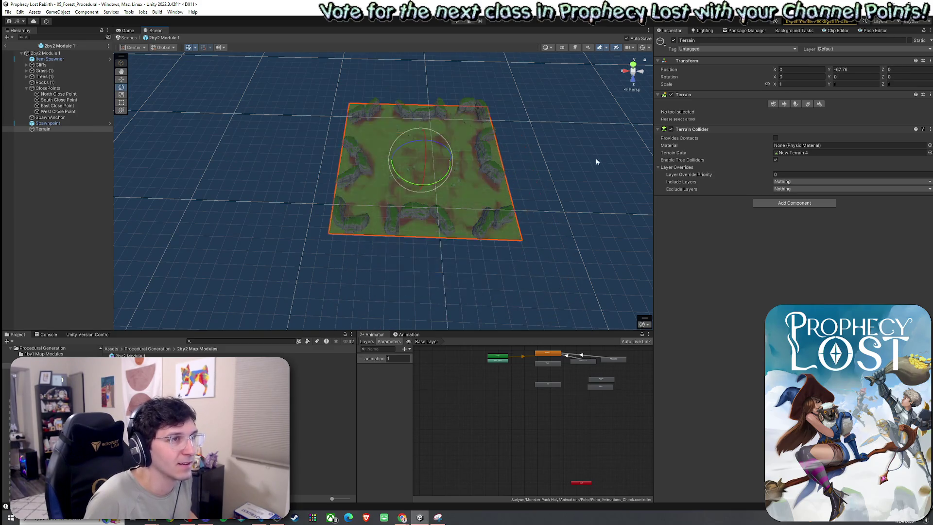
# Try terrain Position Y 0 with a slight rotation, undo both, and select the module root.
pyautogui.click(852, 71)
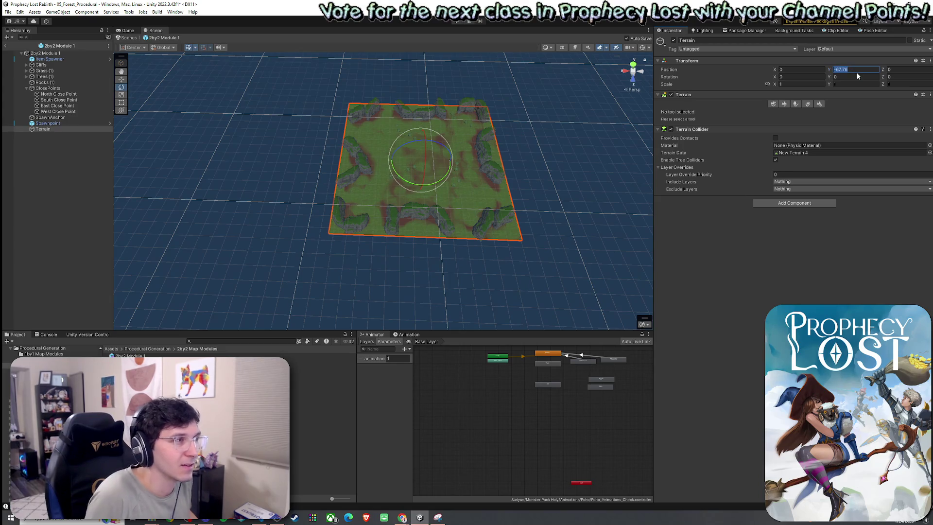
pyautogui.write('0')
pyautogui.moveTo(440, 149); pyautogui.dragTo(675, 122)
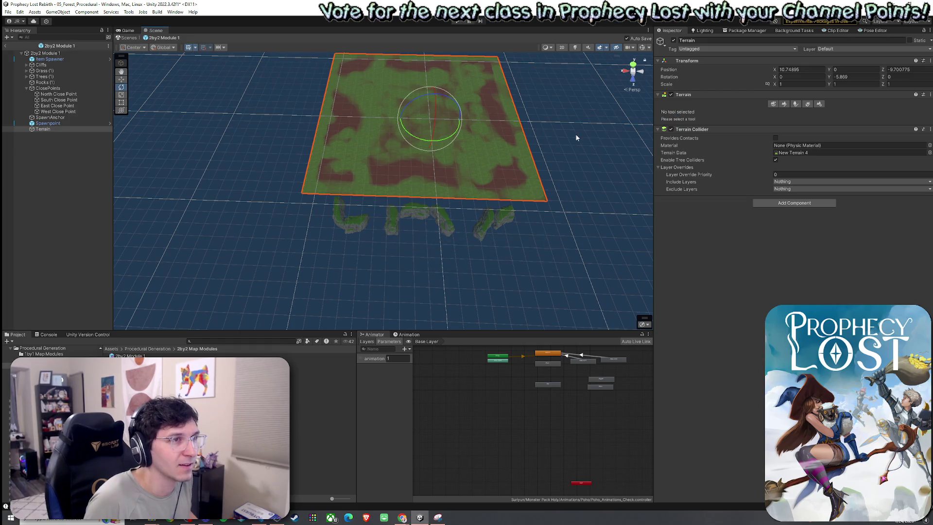
pyautogui.hotkey('ctrl', 'z')
pyautogui.hotkey('ctrl', 'z')
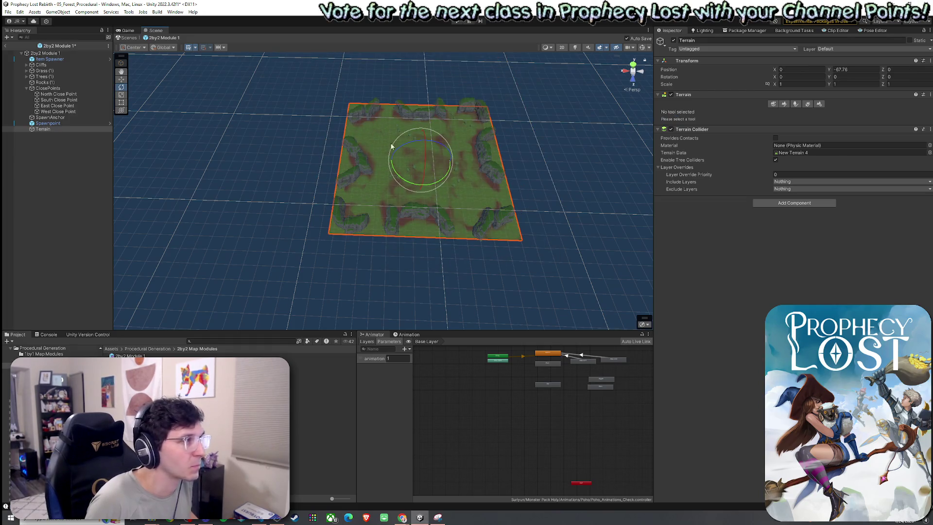
pyautogui.click(73, 53)
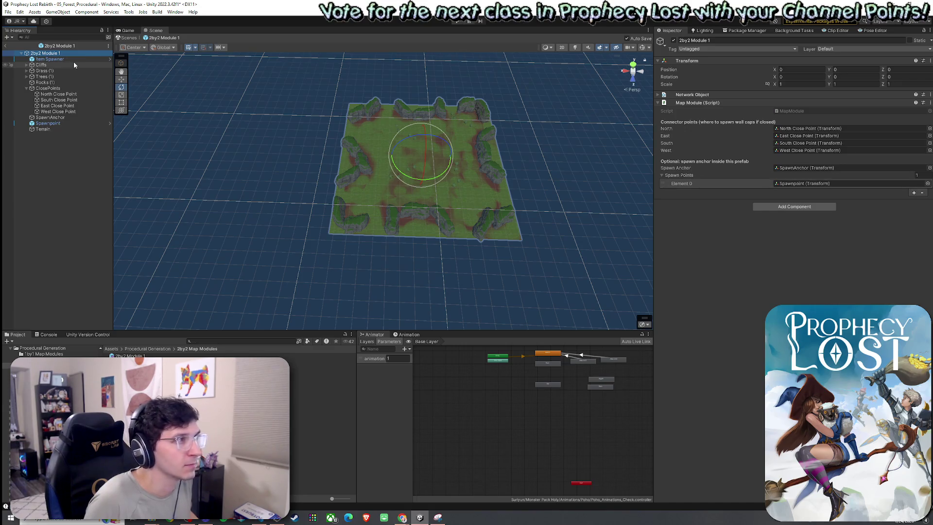
pyautogui.click(75, 59)
pyautogui.keyDown('shift'); pyautogui.click(65, 127); pyautogui.keyUp('shift')
pyautogui.press('w')
pyautogui.moveTo(415, 160)
pyautogui.mouseDown()
pyautogui.moveTo(288, 225)
pyautogui.moveTo(348, 240)
pyautogui.moveTo(520, 221)
pyautogui.moveTo(455, 246)
pyautogui.moveTo(358, 258)
pyautogui.moveTo(197, 240)
pyautogui.moveTo(404, 227)
pyautogui.mouseUp()
pyautogui.press('e')
pyautogui.moveTo(347, 237)
pyautogui.mouseDown()
pyautogui.moveTo(272, 228)
pyautogui.moveTo(147, 193)
pyautogui.mouseUp()
pyautogui.click(84, 151)
pyautogui.click(79, 132)
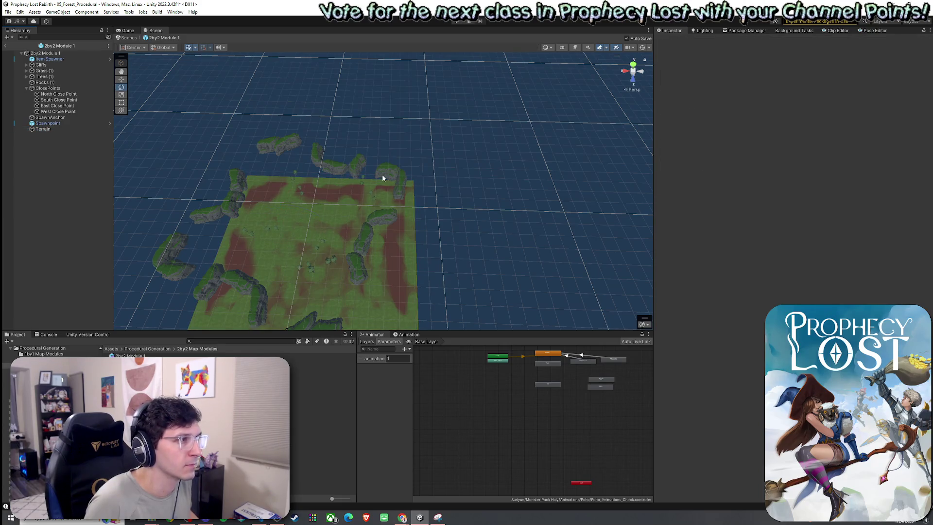
pyautogui.hotkey('ctrl', 'z')
pyautogui.hotkey('ctrl', 'z')
pyautogui.moveTo(301, 186)
pyautogui.mouseDown()
pyautogui.moveTo(269, 197)
pyautogui.moveTo(286, 206)
pyautogui.moveTo(360, 194)
pyautogui.moveTo(496, 228)
pyautogui.moveTo(764, 220)
pyautogui.moveTo(906, 250)
pyautogui.moveTo(659, 246)
pyautogui.moveTo(840, 232)
pyautogui.moveTo(682, 252)
pyautogui.moveTo(766, 243)
pyautogui.mouseUp()
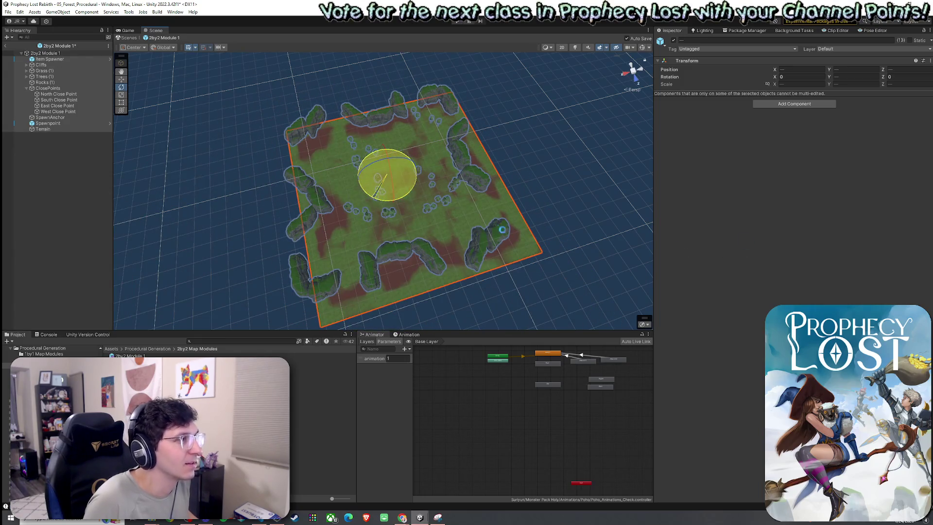
pyautogui.hotkey('ctrl', 'z')
pyautogui.hotkey('ctrl', 'z')
pyautogui.hotkey('ctrl', 'z')
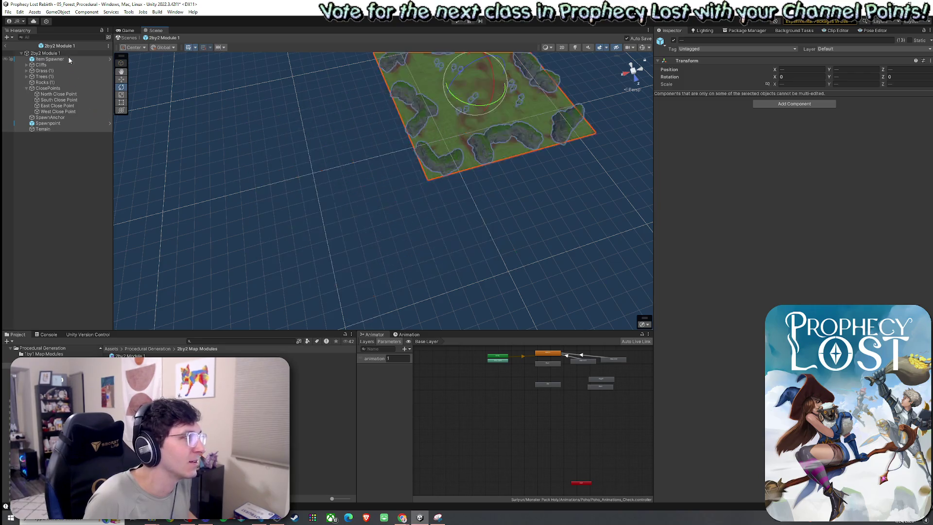
pyautogui.hotkey('ctrl', 'z')
pyautogui.moveTo(462, 167)
pyautogui.mouseDown()
pyautogui.moveTo(505, 168)
pyautogui.moveTo(393, 167)
pyautogui.moveTo(483, 180)
pyautogui.moveTo(465, 190)
pyautogui.moveTo(495, 194)
pyautogui.moveTo(430, 194)
pyautogui.moveTo(482, 203)
pyautogui.moveTo(497, 217)
pyautogui.moveTo(339, 218)
pyautogui.moveTo(339, 229)
pyautogui.moveTo(382, 235)
pyautogui.moveTo(244, 257)
pyautogui.moveTo(170, 195)
pyautogui.moveTo(167, 144)
pyautogui.moveTo(399, 233)
pyautogui.moveTo(451, 227)
pyautogui.mouseUp()
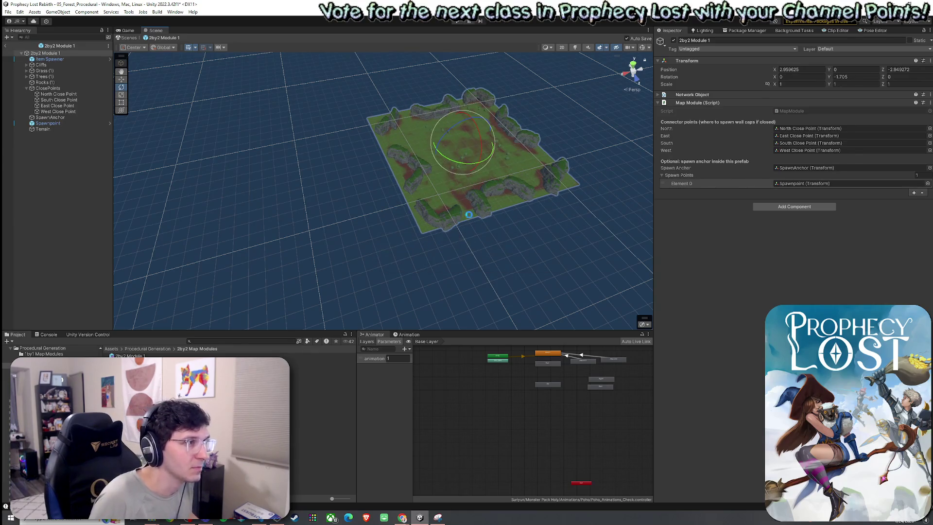
pyautogui.hotkey('ctrl', 'a')
pyautogui.moveTo(473, 235)
pyautogui.mouseDown()
pyautogui.moveTo(509, 244)
pyautogui.moveTo(461, 240)
pyautogui.mouseUp()
pyautogui.moveTo(431, 185)
pyautogui.mouseDown()
pyautogui.moveTo(301, 211)
pyautogui.moveTo(465, 231)
pyautogui.moveTo(621, 232)
pyautogui.moveTo(428, 230)
pyautogui.moveTo(328, 216)
pyautogui.moveTo(547, 233)
pyautogui.moveTo(361, 232)
pyautogui.moveTo(620, 238)
pyautogui.moveTo(748, 199)
pyautogui.moveTo(647, 240)
pyautogui.moveTo(228, 224)
pyautogui.mouseUp()
pyautogui.moveTo(383, 253); pyautogui.dragTo(427, 240)
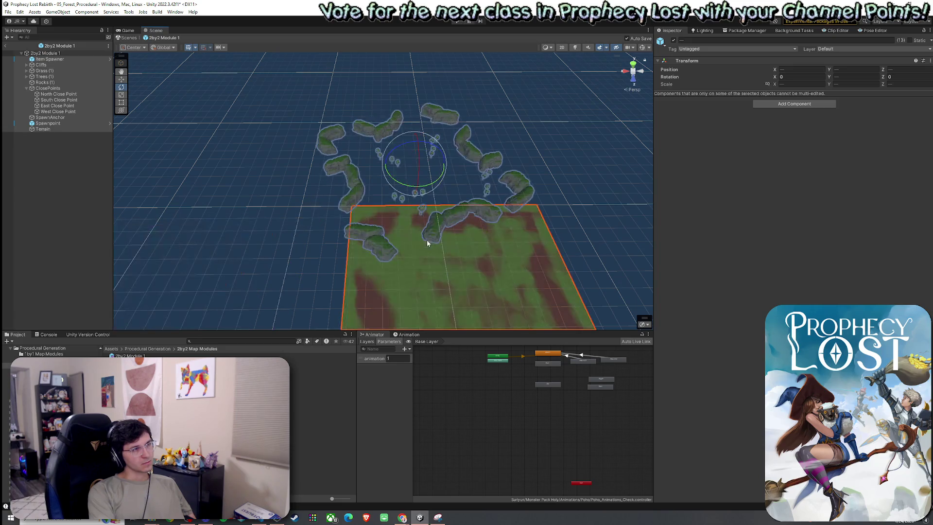
pyautogui.hotkey('ctrl', 'z')
pyautogui.click(52, 129)
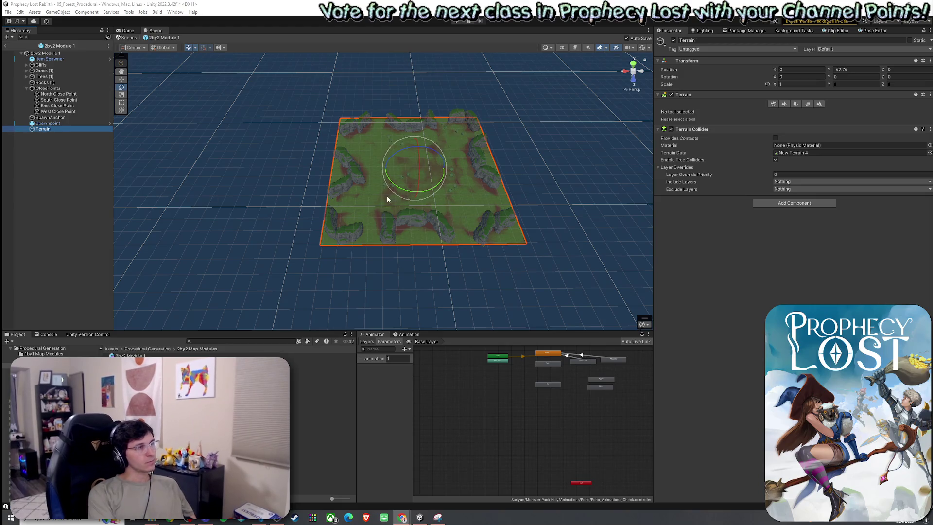
pyautogui.click(134, 47)
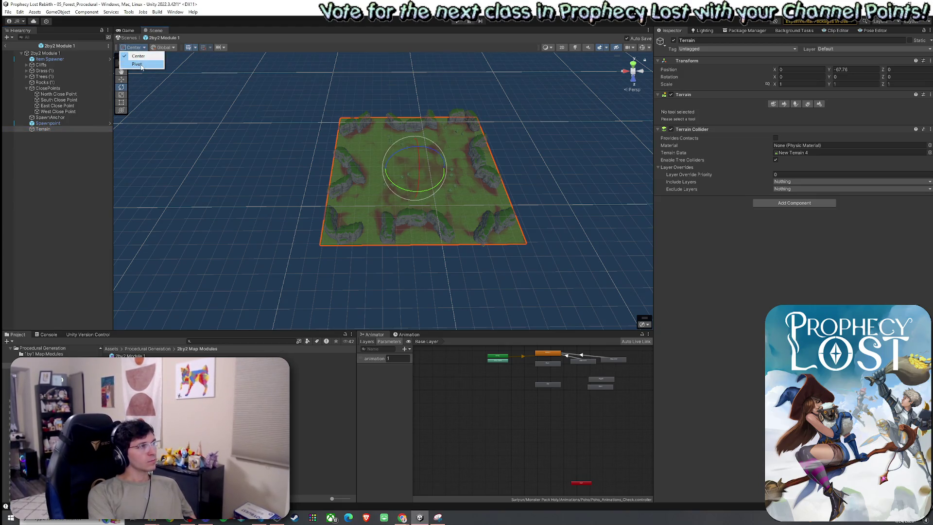
pyautogui.click(546, 214)
pyautogui.hotkey('ctrl', 'z')
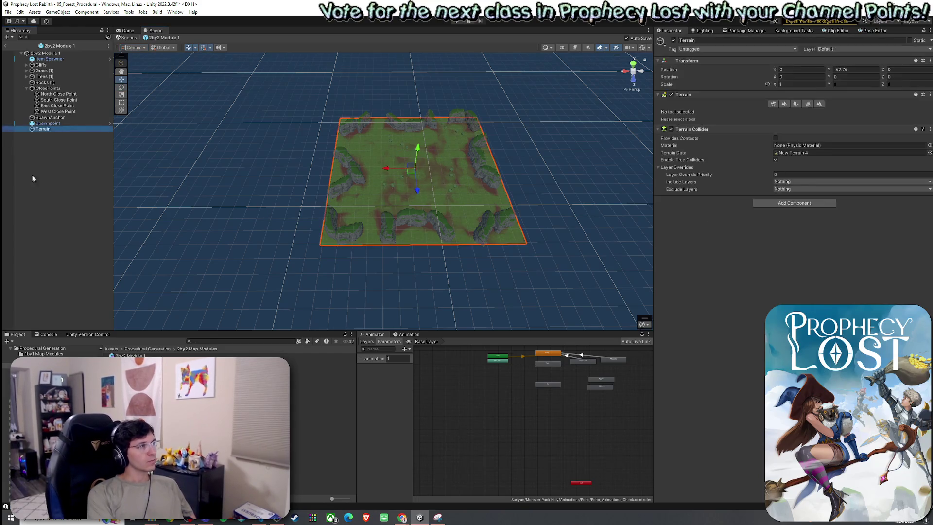
pyautogui.press('e')
pyautogui.moveTo(404, 189)
pyautogui.mouseDown()
pyautogui.moveTo(582, 192)
pyautogui.moveTo(349, 218)
pyautogui.mouseUp()
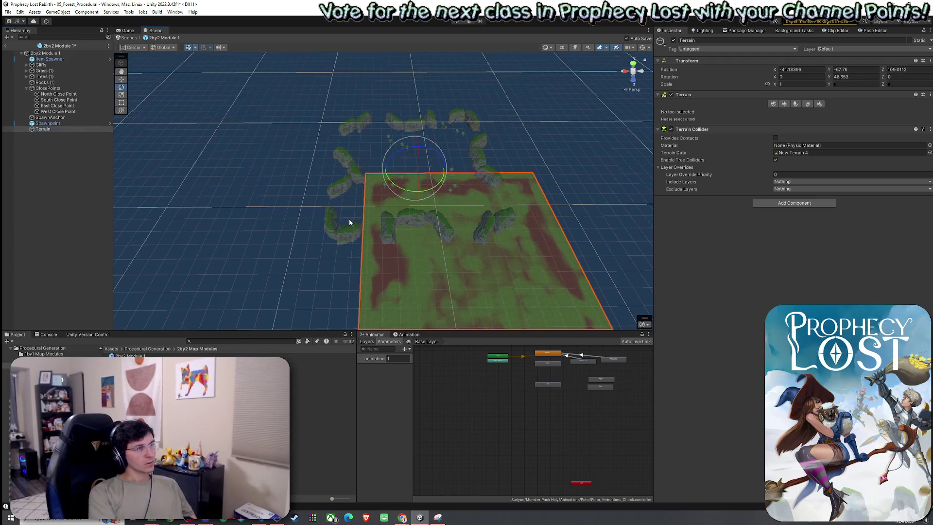
pyautogui.hotkey('ctrl', 'z')
pyautogui.click(133, 48)
pyautogui.moveTo(468, 135)
pyautogui.mouseDown()
pyautogui.moveTo(532, 142)
pyautogui.moveTo(431, 145)
pyautogui.moveTo(466, 172)
pyautogui.mouseUp()
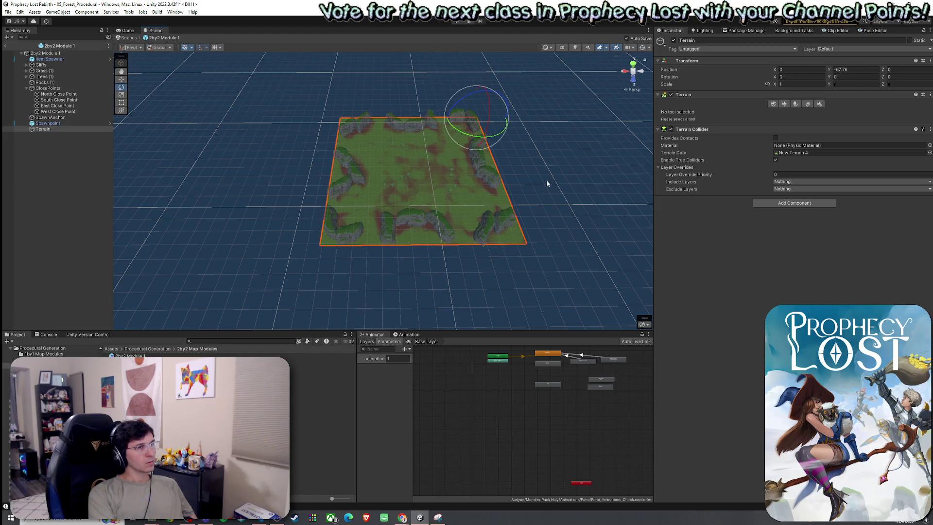
pyautogui.click(140, 49)
pyautogui.moveTo(386, 187)
pyautogui.mouseDown()
pyautogui.moveTo(329, 192)
pyautogui.moveTo(367, 198)
pyautogui.mouseUp()
pyautogui.hotkey('ctrl', 'z')
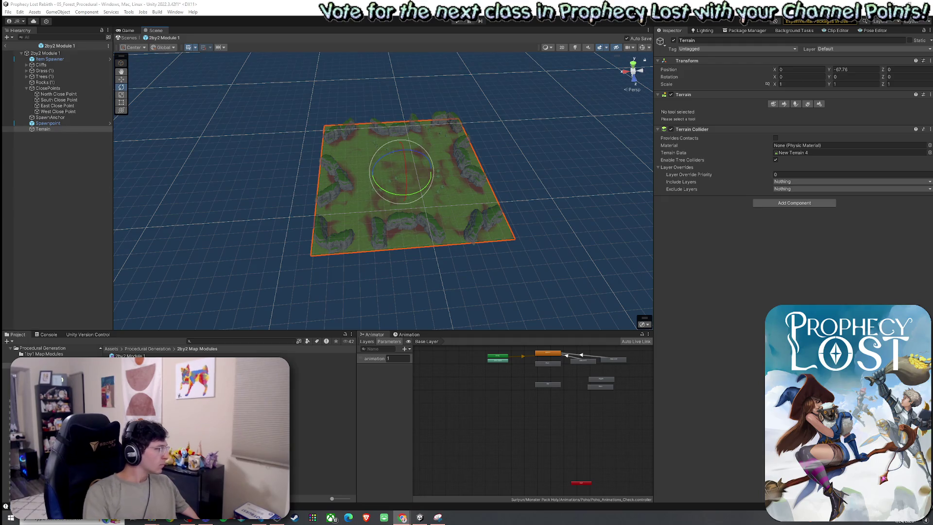
# Open the Corner Module 1 prefab from the 1by1 Map Modules folder.
pyautogui.click(135, 348)
pyautogui.doubleClick(132, 356)
pyautogui.doubleClick(132, 356)
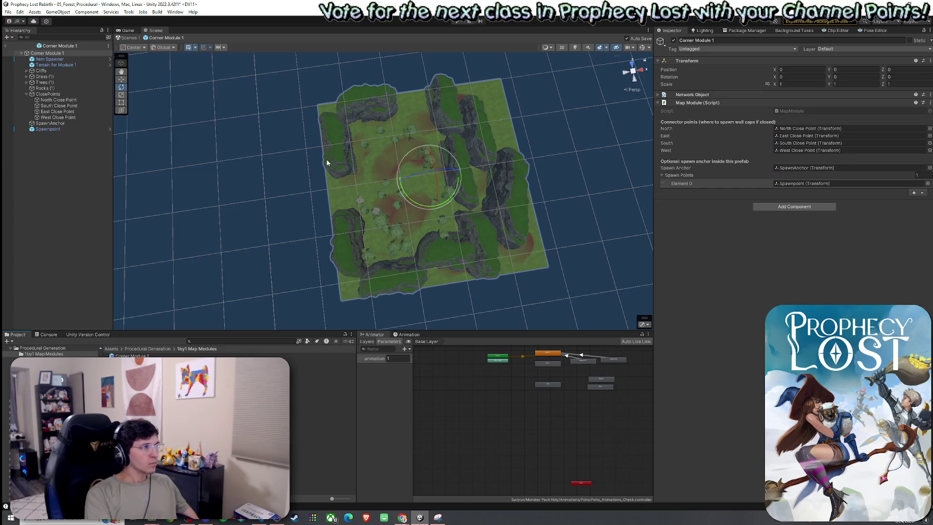
# Test-rotate the corner module on Y, undoing twice, leaving it at 262.849°.
pyautogui.moveTo(425, 203)
pyautogui.mouseDown()
pyautogui.moveTo(491, 251)
pyautogui.moveTo(640, 221)
pyautogui.moveTo(425, 218)
pyautogui.moveTo(567, 229)
pyautogui.moveTo(452, 257)
pyautogui.moveTo(432, 275)
pyautogui.mouseUp()
pyautogui.hotkey('ctrl', 'z')
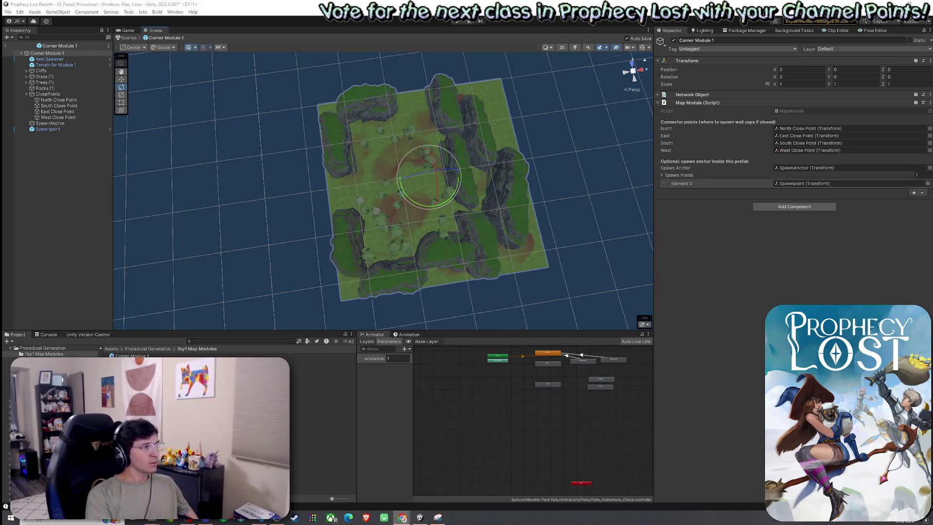
pyautogui.moveTo(421, 205)
pyautogui.mouseDown()
pyautogui.moveTo(439, 205)
pyautogui.moveTo(333, 208)
pyautogui.mouseUp()
pyautogui.moveTo(216, 200)
pyautogui.mouseDown()
pyautogui.moveTo(98, 194)
pyautogui.moveTo(333, 216)
pyautogui.moveTo(344, 226)
pyautogui.mouseUp()
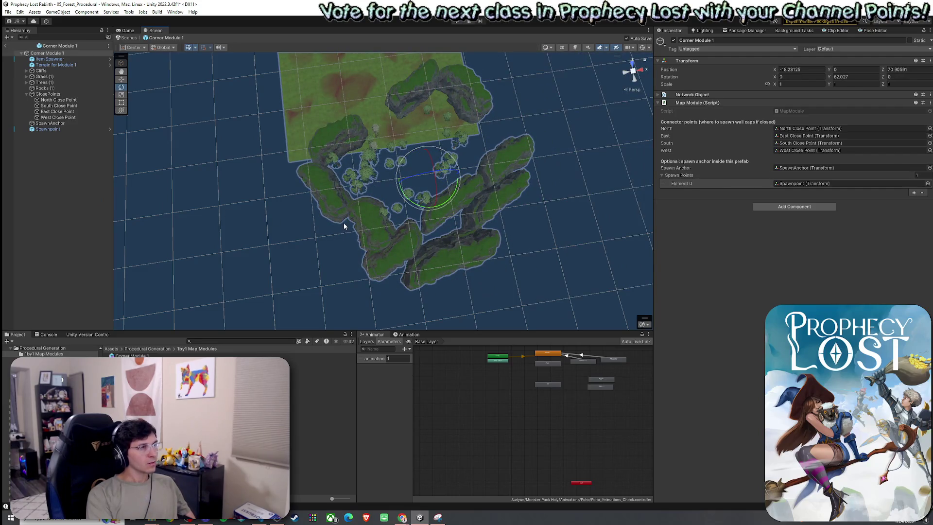
pyautogui.hotkey('ctrl', 'z')
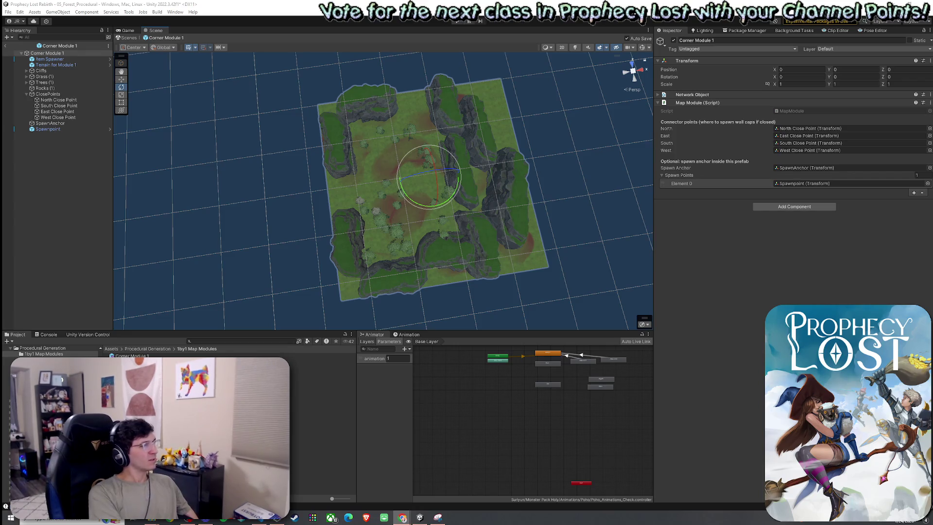
pyautogui.moveTo(417, 207)
pyautogui.mouseDown()
pyautogui.moveTo(541, 240)
pyautogui.moveTo(249, 220)
pyautogui.moveTo(28, 238)
pyautogui.moveTo(94, 238)
pyautogui.moveTo(86, 239)
pyautogui.moveTo(138, 221)
pyautogui.mouseUp()
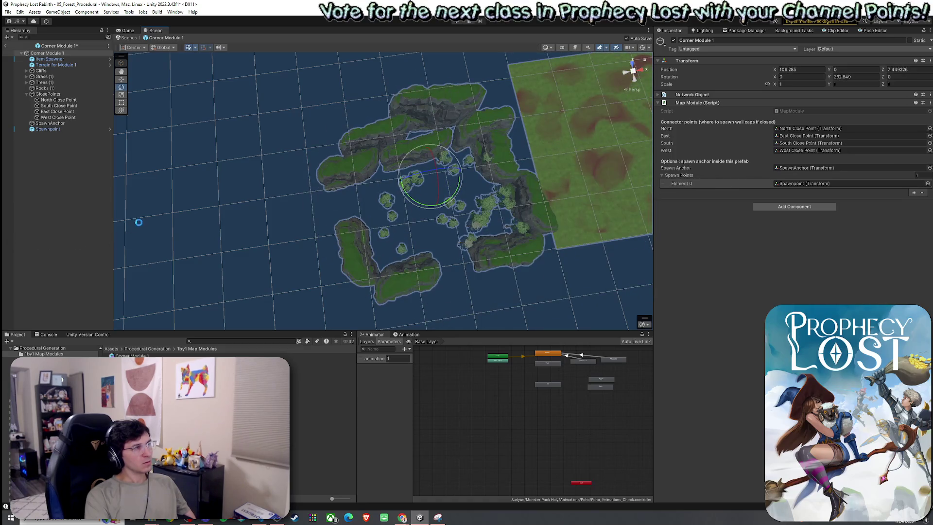
# Test-rotate the Corner Module 1 terrain, undo it, and view its Terrain Settings.
pyautogui.click(54, 64)
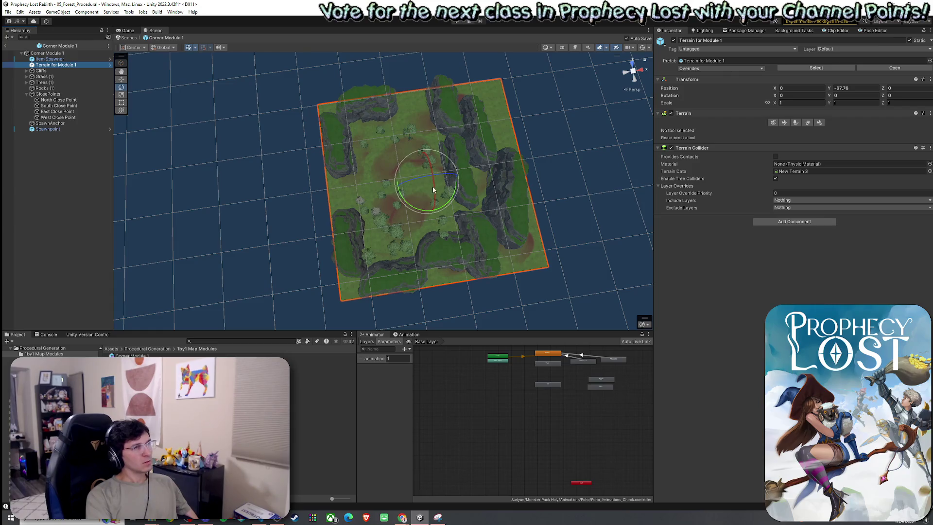
pyautogui.moveTo(425, 209)
pyautogui.mouseDown()
pyautogui.moveTo(475, 212)
pyautogui.moveTo(394, 216)
pyautogui.mouseUp()
pyautogui.hotkey('ctrl', 'z')
pyautogui.click(817, 122)
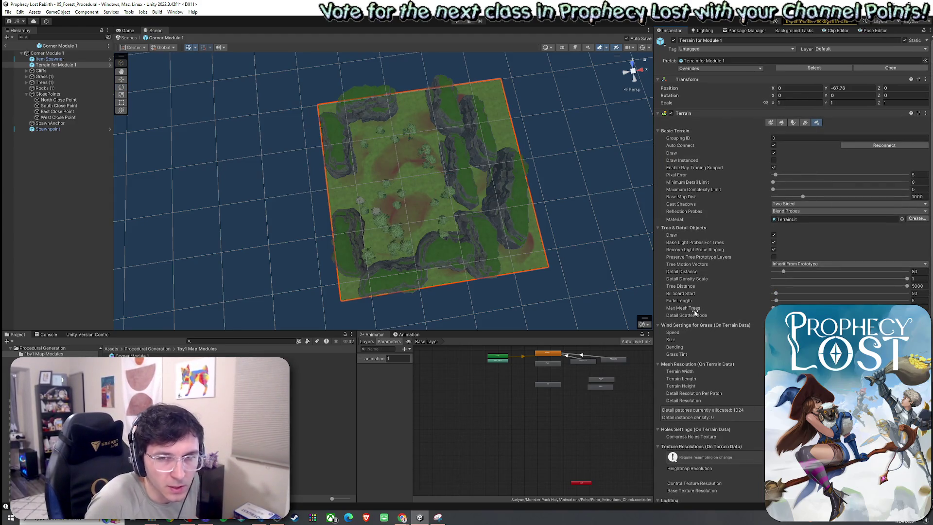
pyautogui.moveTo(695, 312)
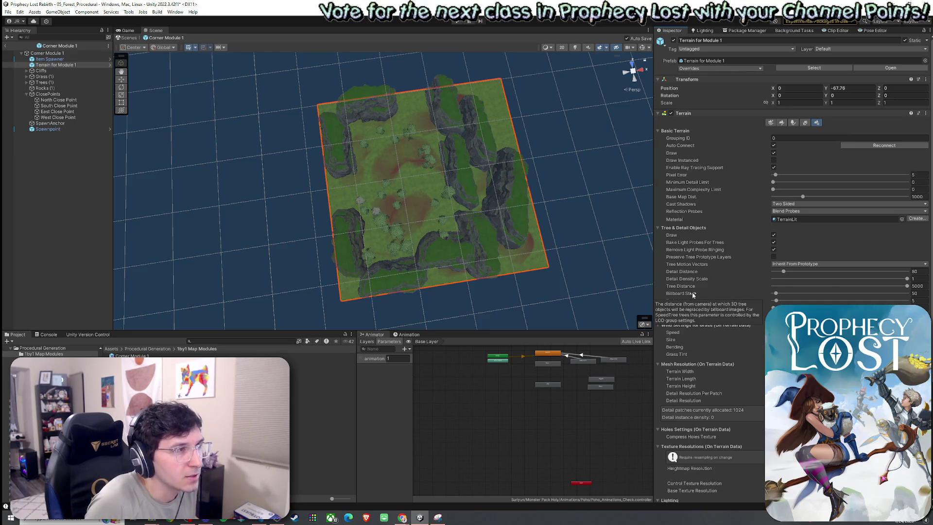
pyautogui.moveTo(716, 279)
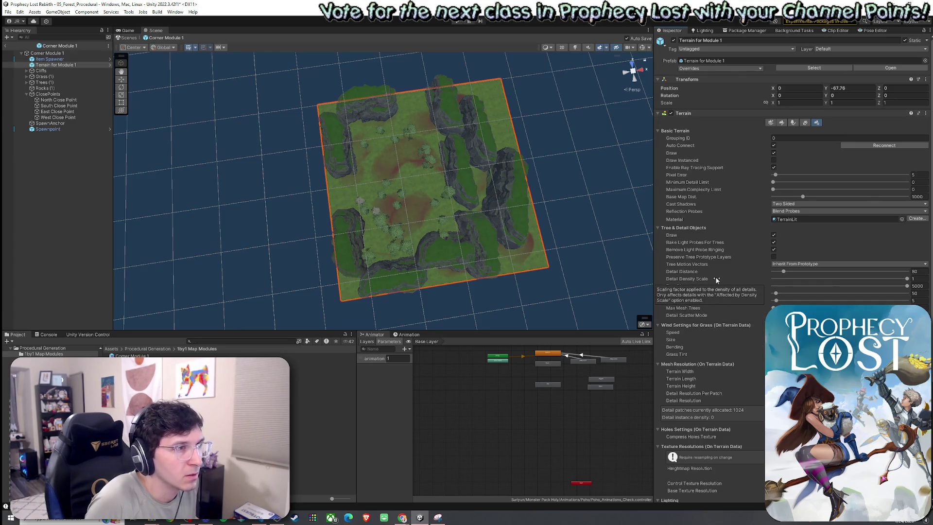
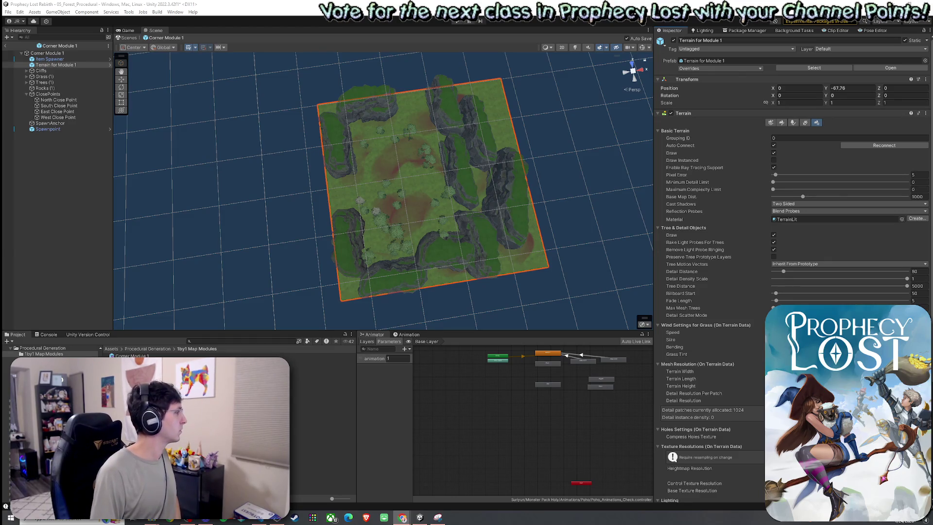
# Deselect the terrain and select Corner Module 1 to inspect its Map Module close points and spawn point.
pyautogui.click(67, 151)
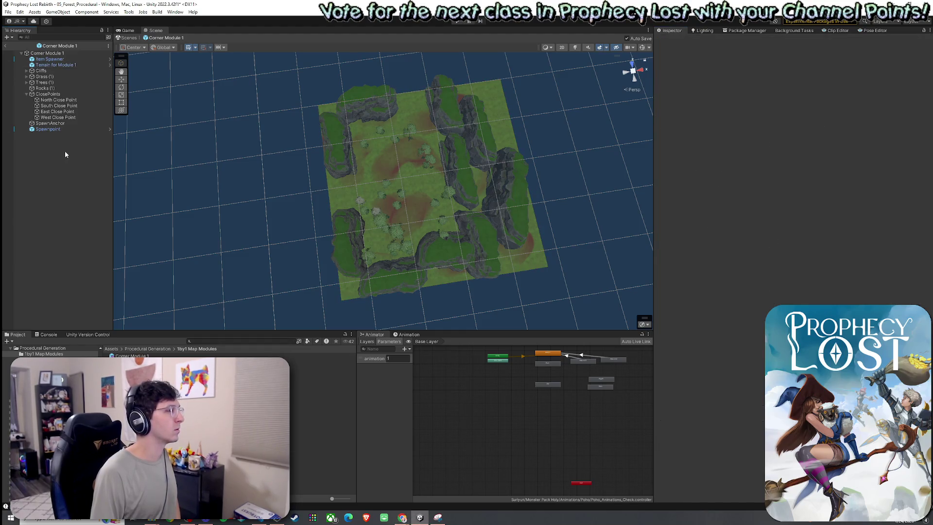
pyautogui.click(48, 53)
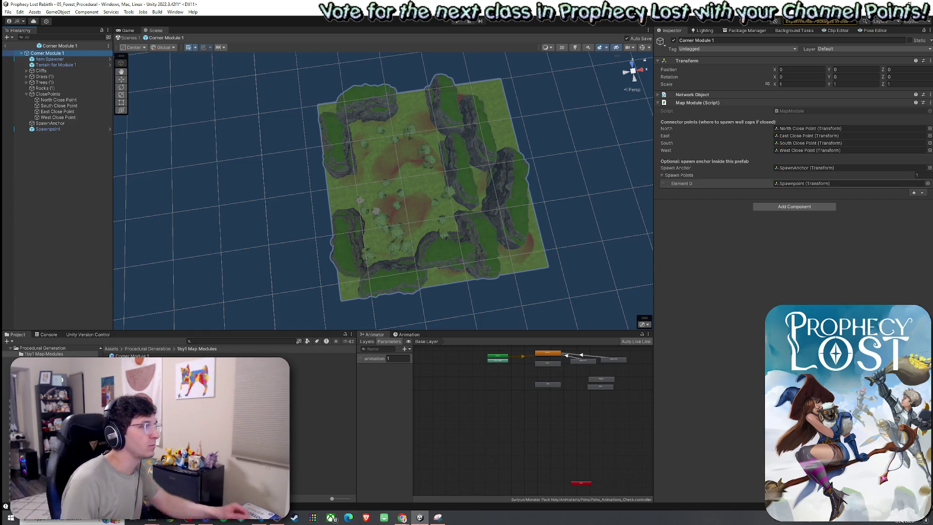
pyautogui.click(64, 162)
pyautogui.rightClick(64, 161)
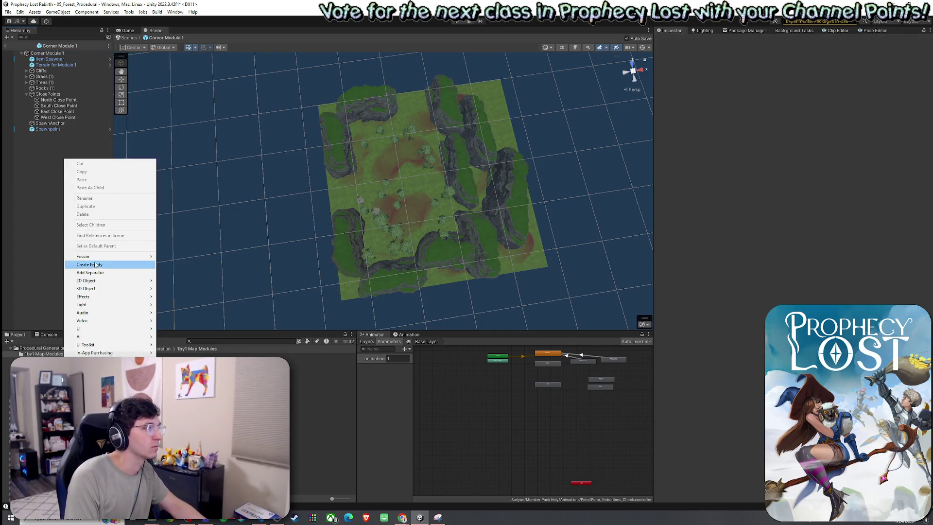
pyautogui.click(73, 263)
pyautogui.click(58, 140)
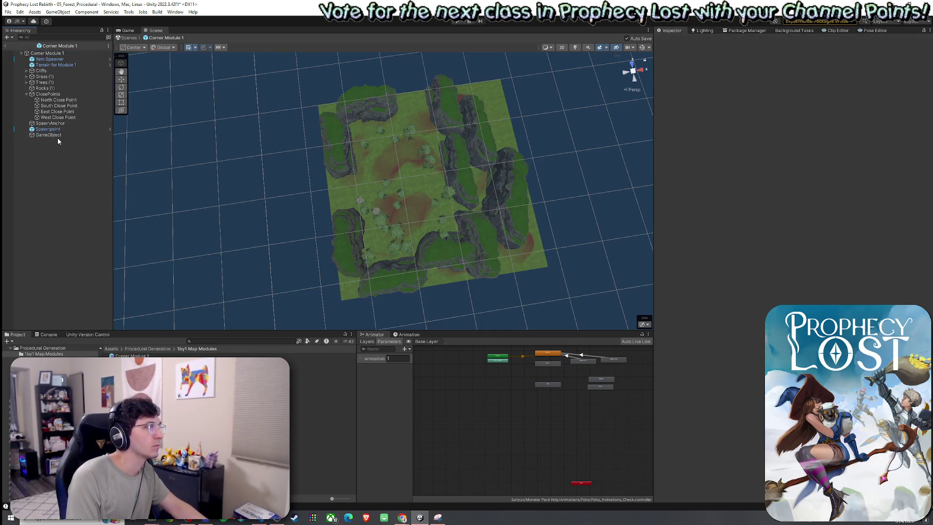
pyautogui.click(51, 129)
pyautogui.keyDown('shift'); pyautogui.click(54, 59); pyautogui.keyUp('shift')
pyautogui.moveTo(55, 63); pyautogui.dragTo(58, 135)
pyautogui.click(53, 59)
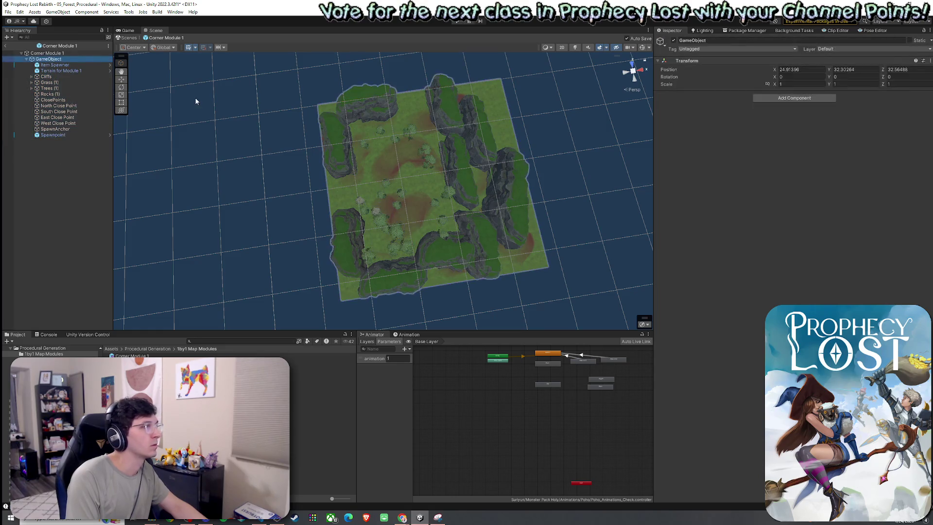
pyautogui.press('e')
pyautogui.moveTo(428, 206); pyautogui.dragTo(378, 206)
pyautogui.hotkey('ctrl', 'z')
pyautogui.hotkey('ctrl', 'z')
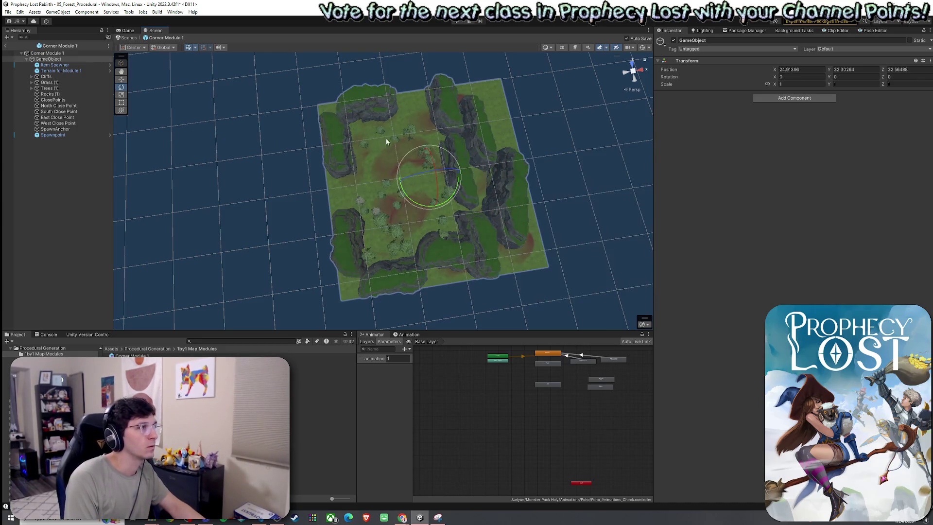
pyautogui.hotkey('ctrl', 'z')
pyautogui.hotkey('ctrl', 'z')
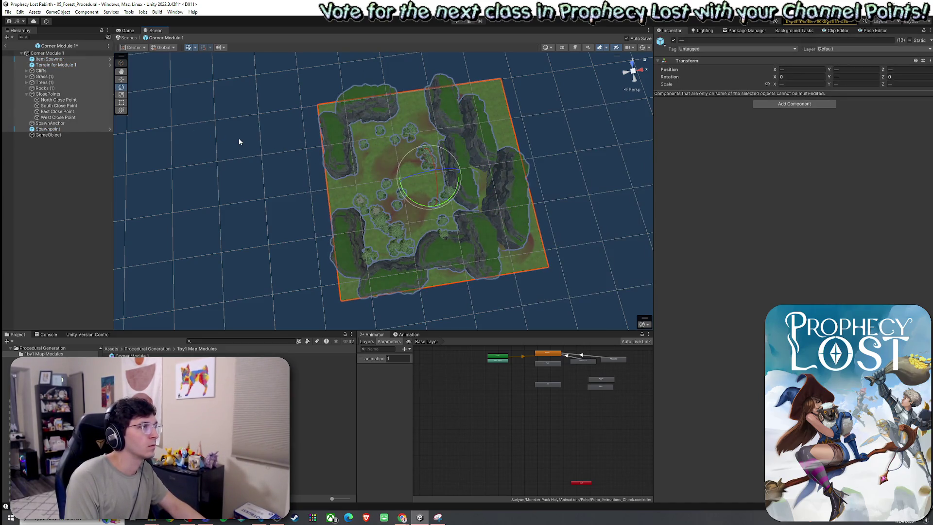
pyautogui.hotkey('ctrl', 'z')
pyautogui.hotkey('ctrl', 'z')
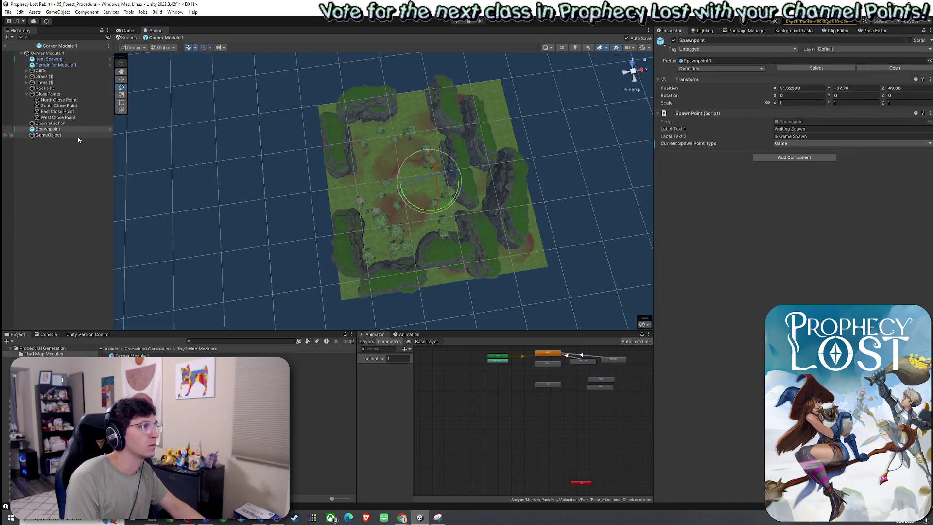
pyautogui.hotkey('ctrl', 'z')
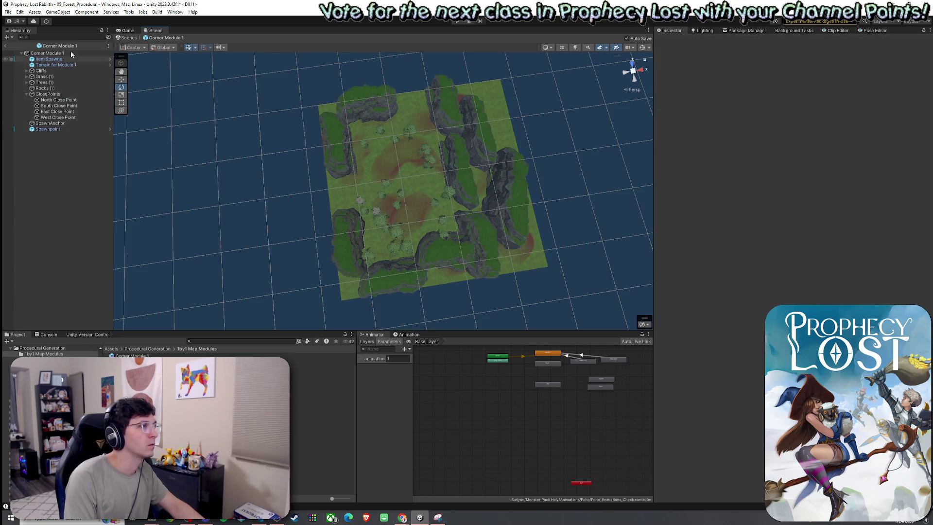
pyautogui.hotkey('ctrl', 'z')
pyautogui.press('w')
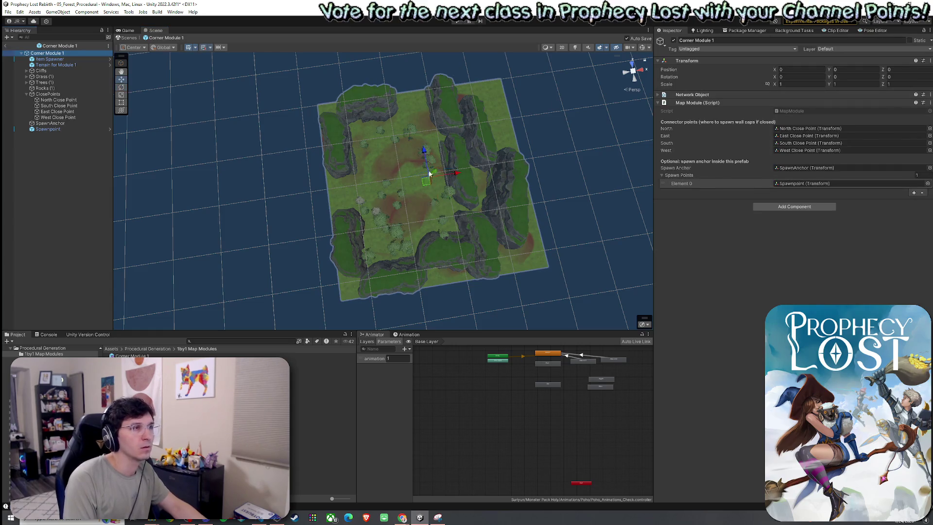
pyautogui.moveTo(428, 177)
pyautogui.mouseDown()
pyautogui.moveTo(519, 90)
pyautogui.moveTo(499, 110)
pyautogui.moveTo(444, 114)
pyautogui.moveTo(535, 139)
pyautogui.moveTo(450, 140)
pyautogui.moveTo(471, 140)
pyautogui.moveTo(460, 123)
pyautogui.moveTo(431, 175)
pyautogui.mouseUp()
pyautogui.press('e')
pyautogui.hotkey('ctrl', 'z')
pyautogui.hotkey('ctrl', 'z')
pyautogui.moveTo(399, 138); pyautogui.dragTo(365, 141)
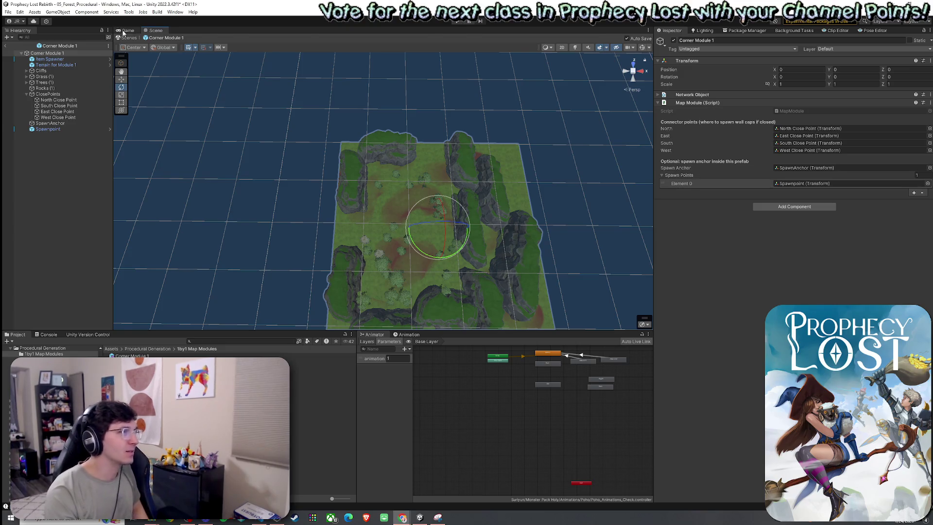
# Preview the title screen in the Game view, then return to the Scene view.
pyautogui.hotkey('ctrl', 'p')
pyautogui.click(8, 12)
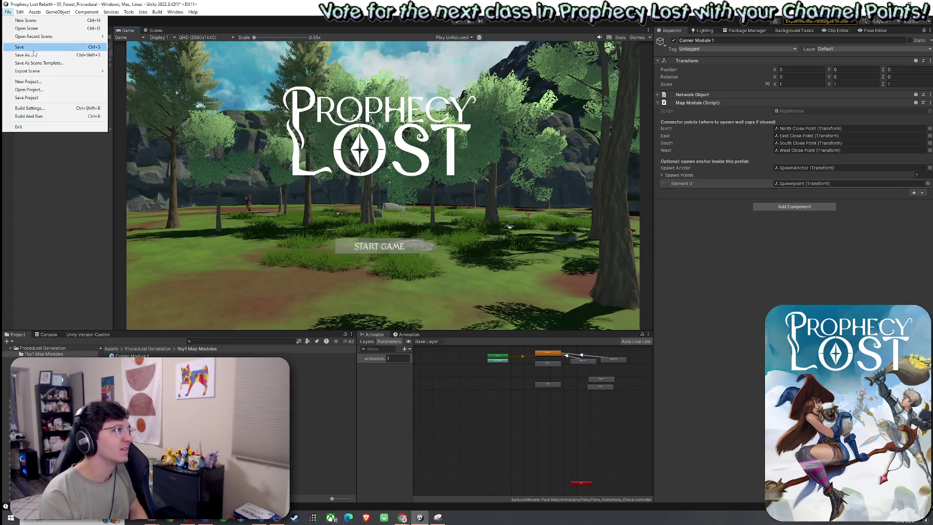
pyautogui.click(164, 30)
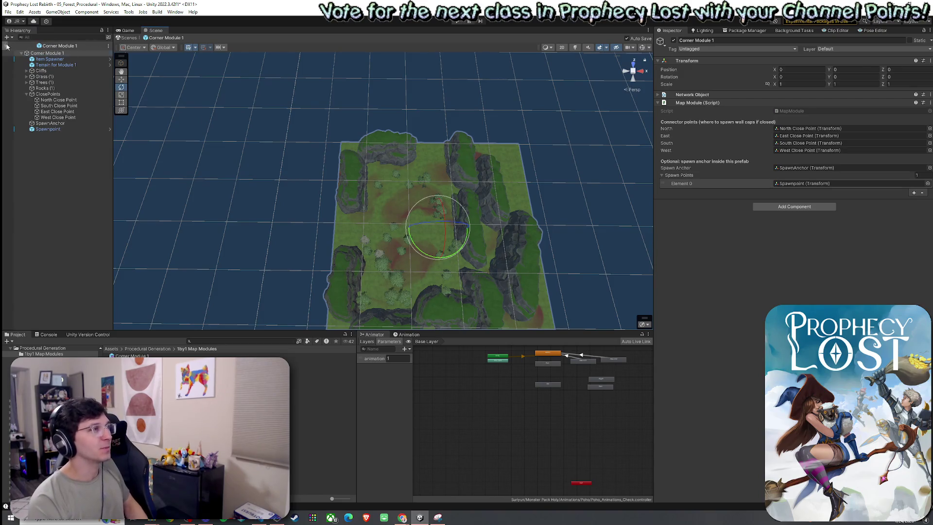
# Exit Corner Module 1's prefab editing back to the 05_Forest_Procedural scene and orbit across its terrain.
pyautogui.click(5, 45)
pyautogui.click(8, 11)
pyautogui.click(10, 12)
pyautogui.moveTo(295, 110)
pyautogui.mouseDown()
pyautogui.moveTo(395, 173)
pyautogui.moveTo(300, 118)
pyautogui.moveTo(218, 114)
pyautogui.moveTo(197, 125)
pyautogui.mouseUp()
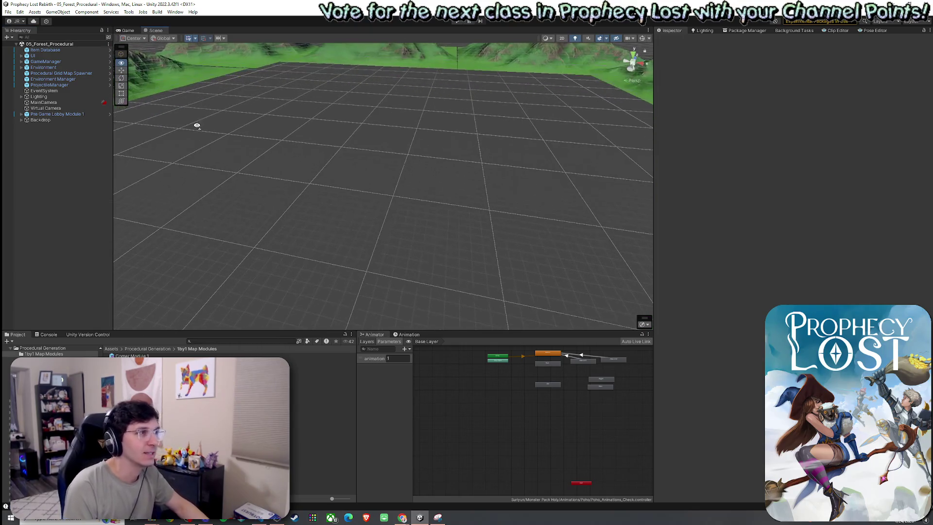